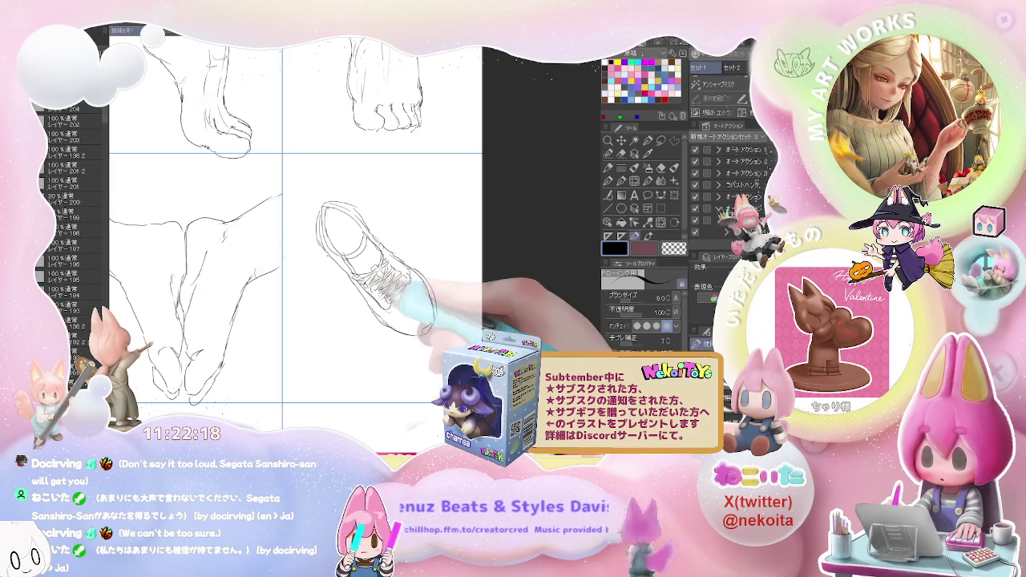
Step: Start the side-view sneaker's toe curve and the stroke beneath it in the bottom-left cell
scroll(428, 276, "down", 2)
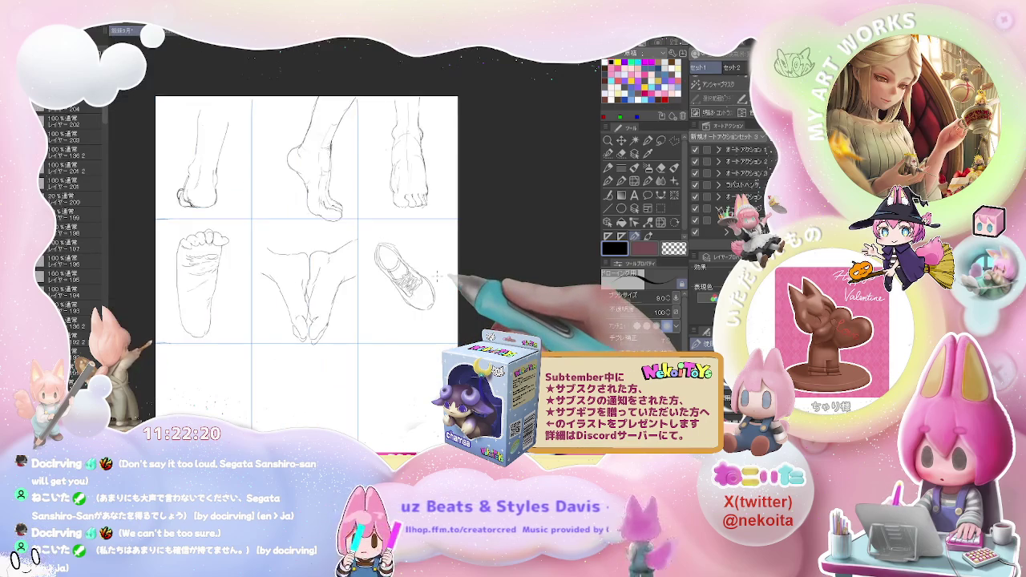
scroll(435, 269, "down", 2)
scroll(437, 273, "up", 2)
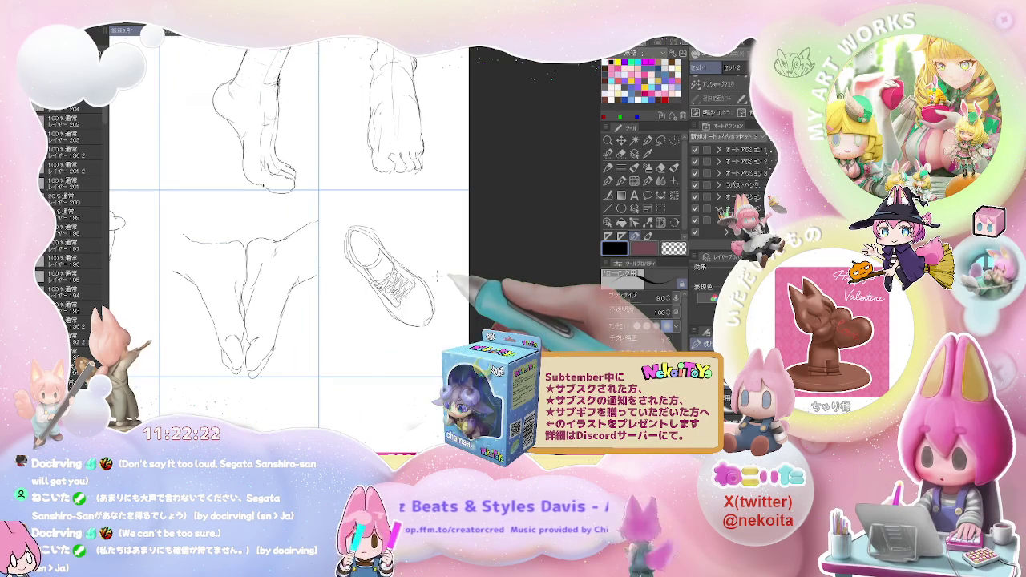
scroll(436, 275, "down", 1)
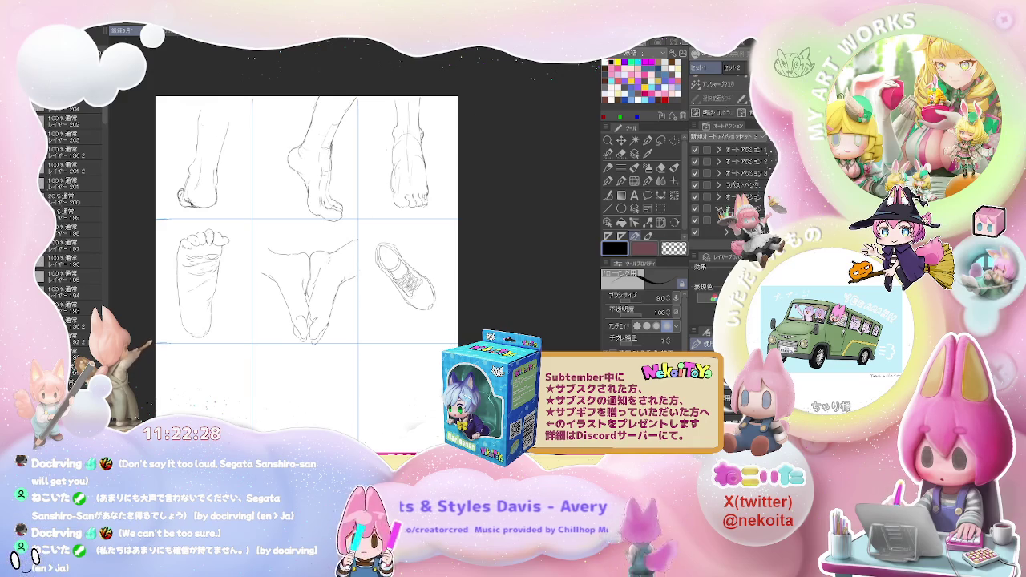
left_click_drag(220, 385, 281, 306)
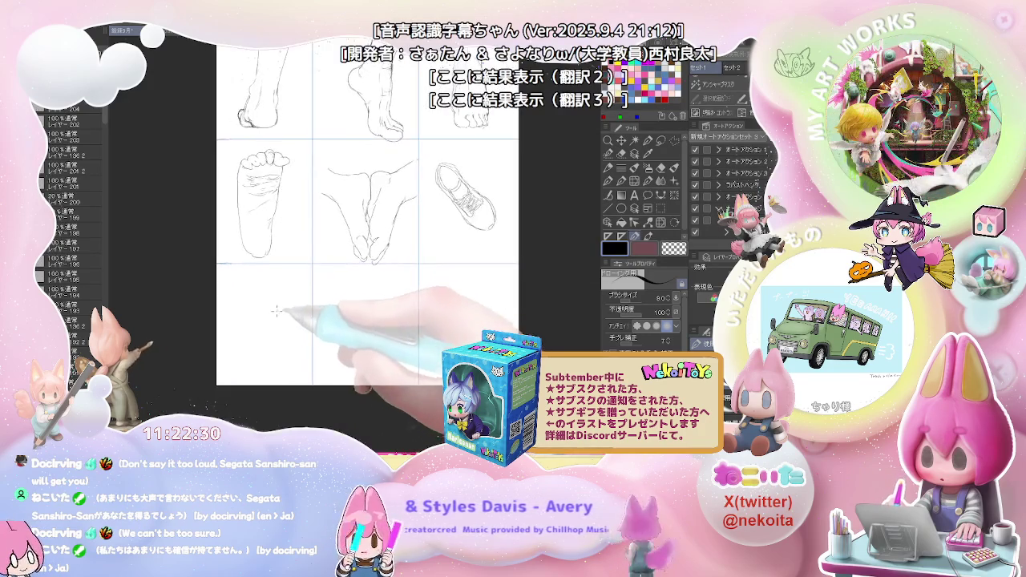
scroll(280, 305, "up", 2)
mouse_move(219, 331)
left_mouse_down()
mouse_move(293, 273)
mouse_move(327, 269)
left_mouse_up()
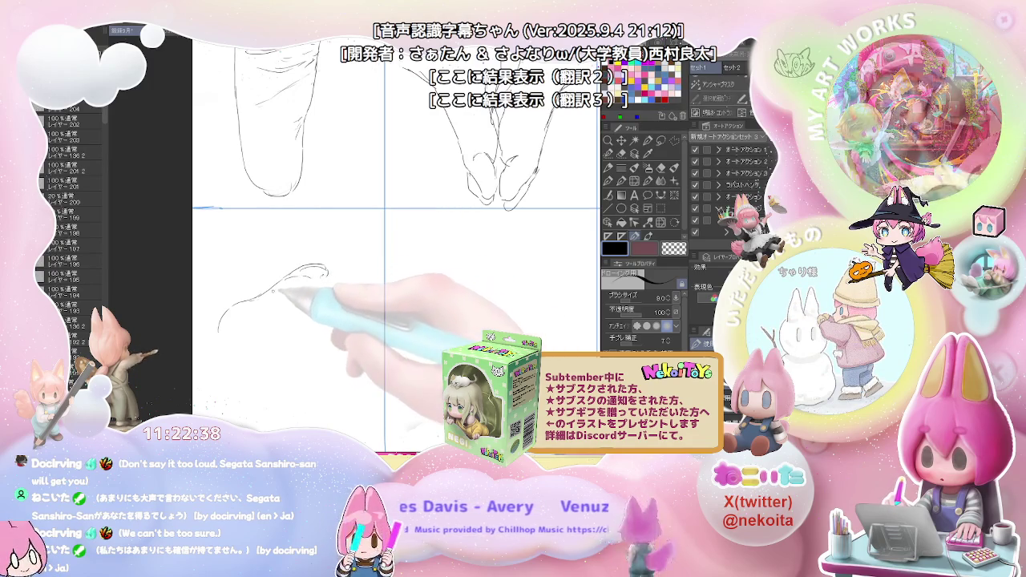
left_click_drag(241, 303, 302, 296)
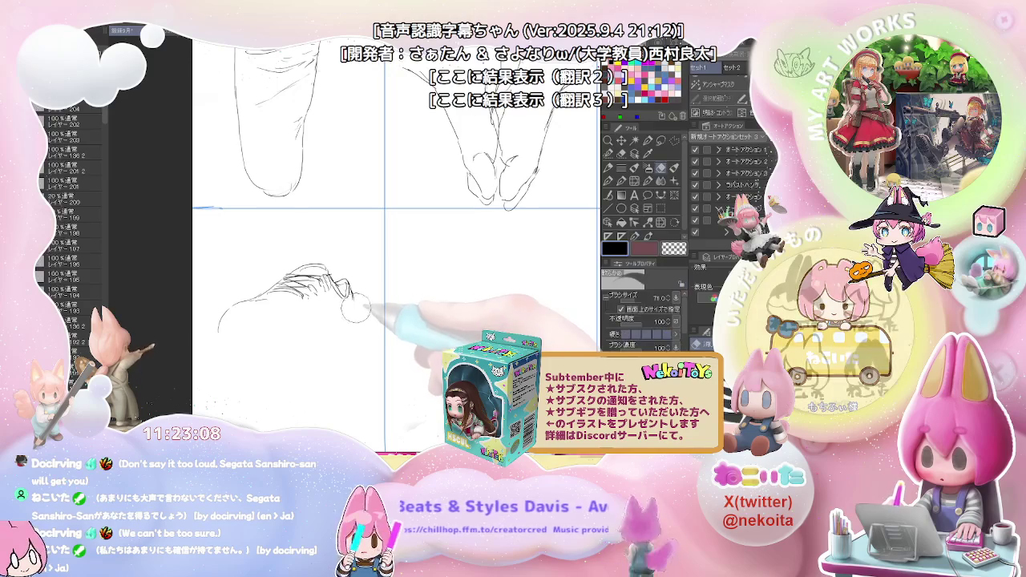
Step: Draw the sneaker's upper lines and a sole line running to the toe
mouse_move(352, 295)
left_mouse_down()
mouse_move(233, 308)
mouse_move(221, 328)
mouse_move(277, 340)
left_mouse_up()
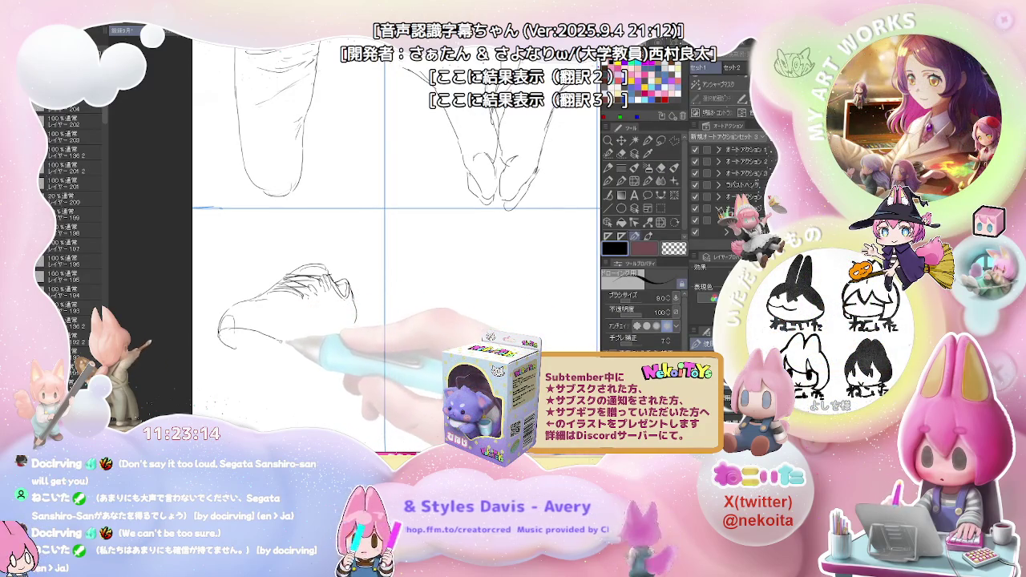
left_click_drag(229, 320, 316, 332)
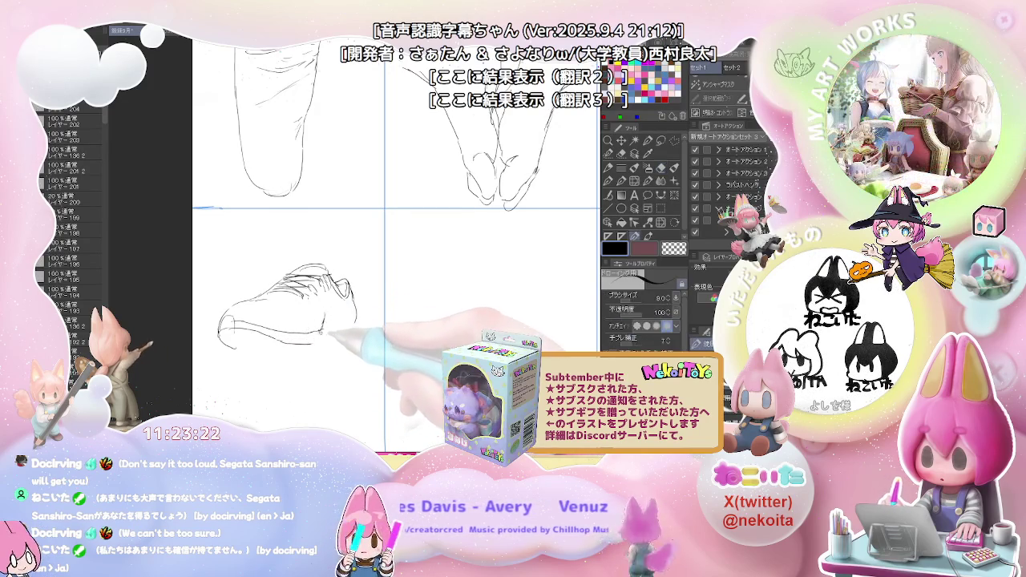
left_click_drag(331, 331, 360, 325)
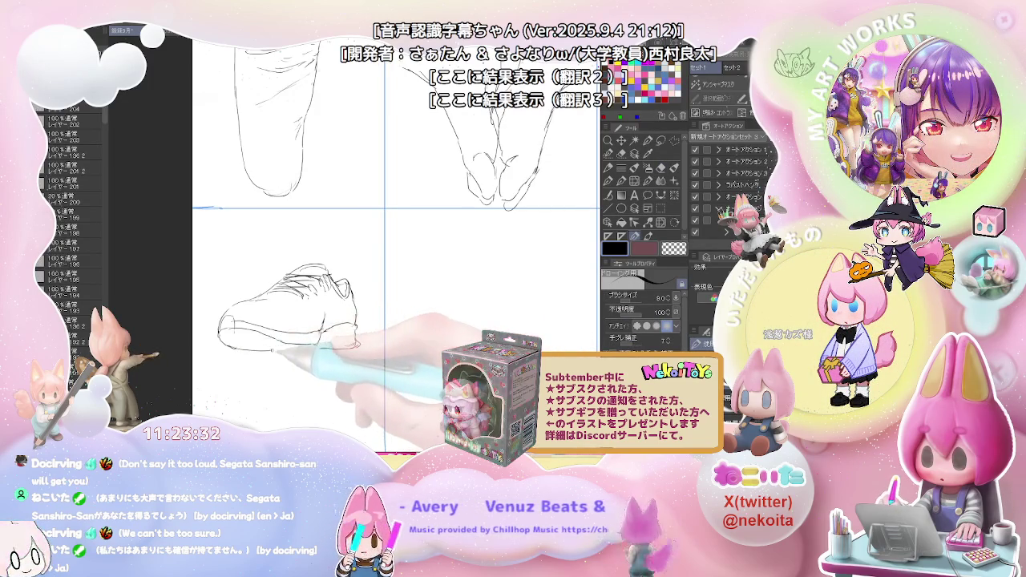
Step: Erase stray lines with the eraser (E), return to the pencil (P) and zoom out
key("e")
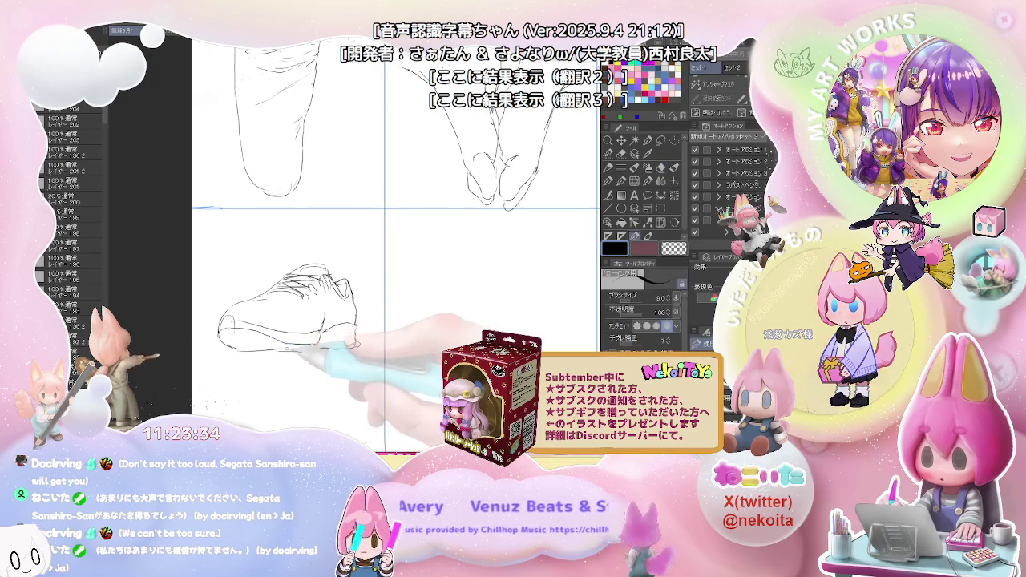
key("p")
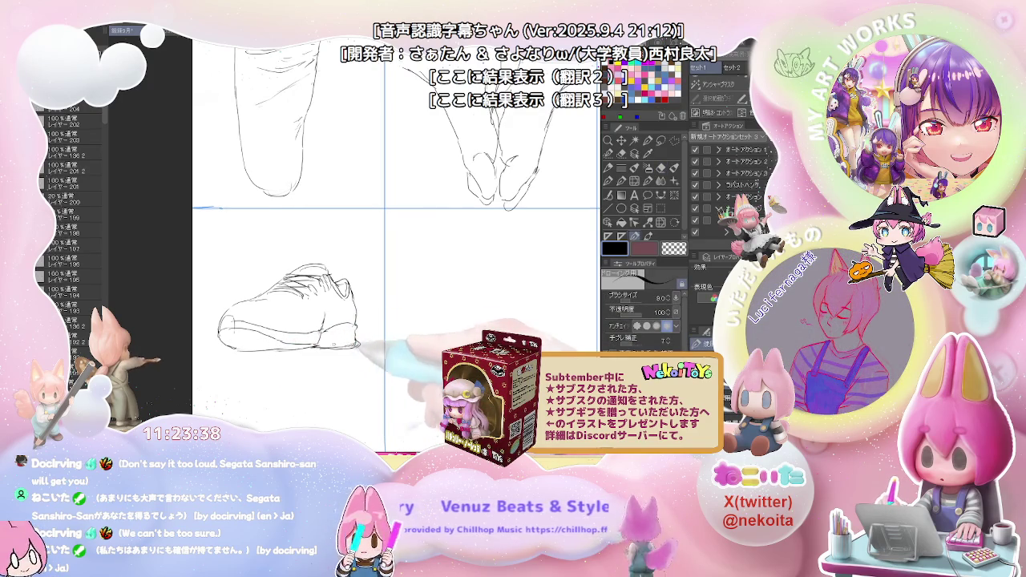
key("e")
key("p")
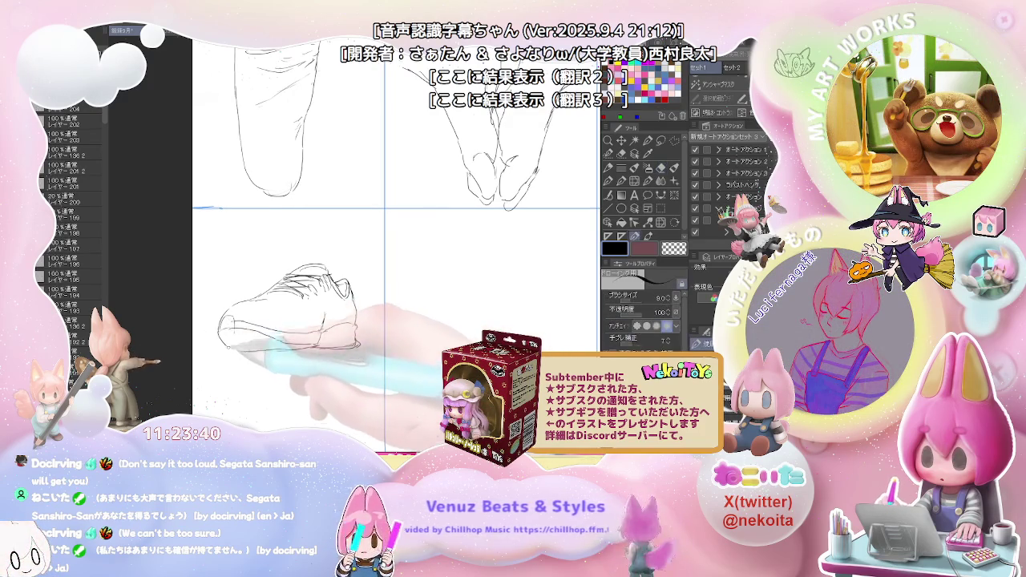
key("ctrl+minus")
key("ctrl+minus")
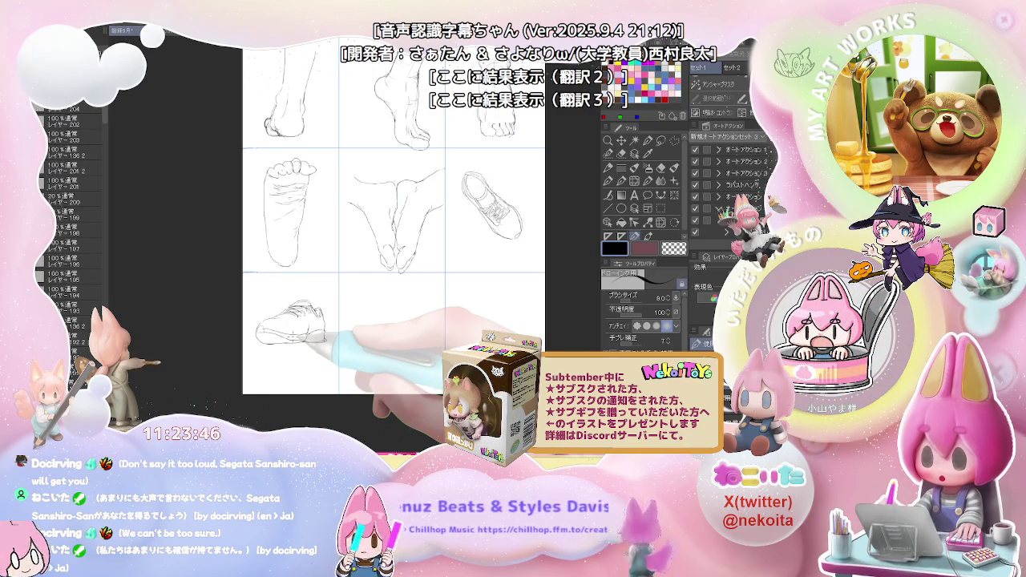
key("ctrl+plus")
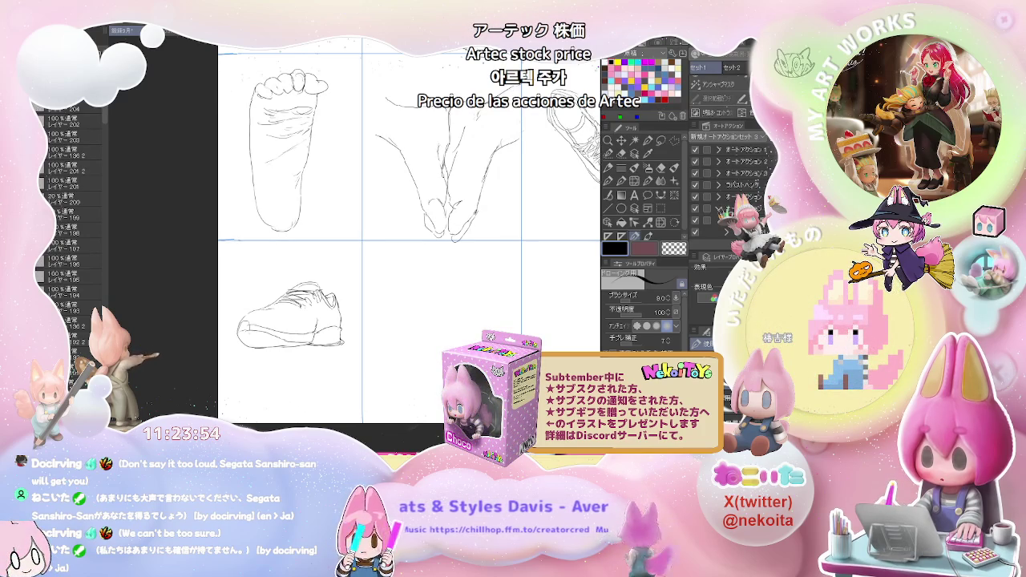
left_click_drag(375, 307, 291, 296)
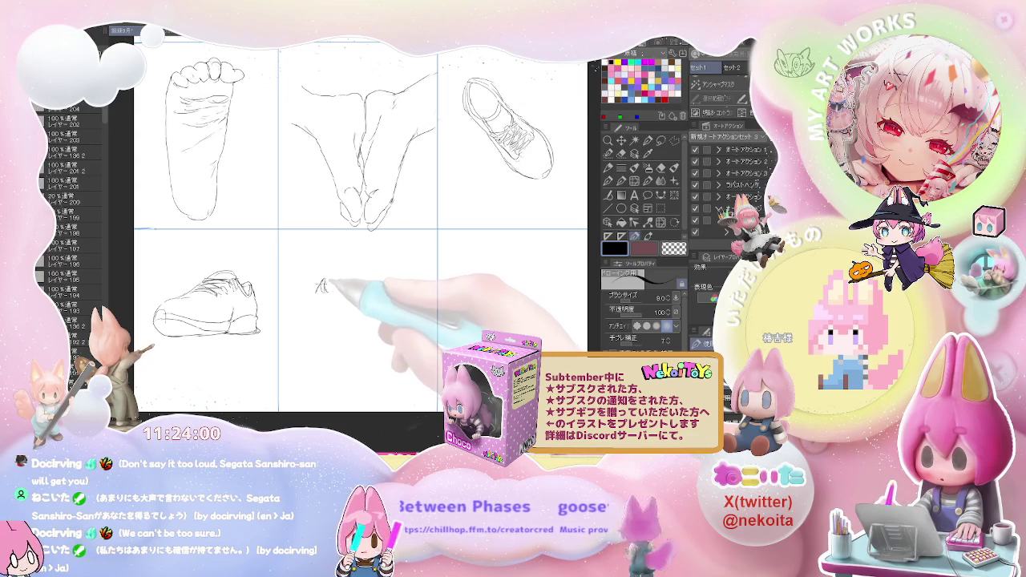
Step: Sketch the second shoe's top curve and body in the bottom-middle cell
left_click_drag(317, 292, 364, 279)
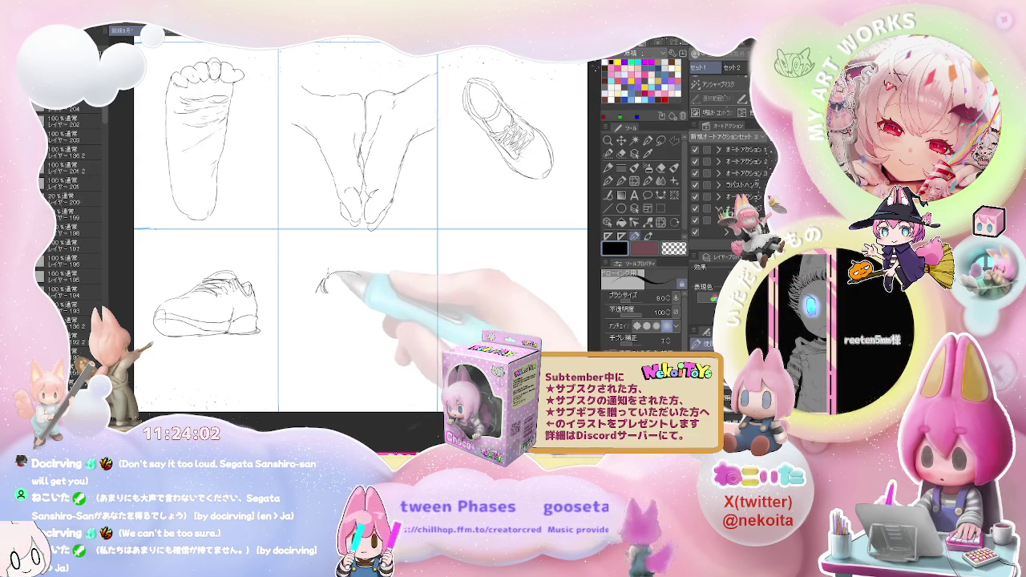
mouse_move(362, 278)
left_mouse_down()
mouse_move(361, 290)
mouse_move(322, 295)
left_mouse_up()
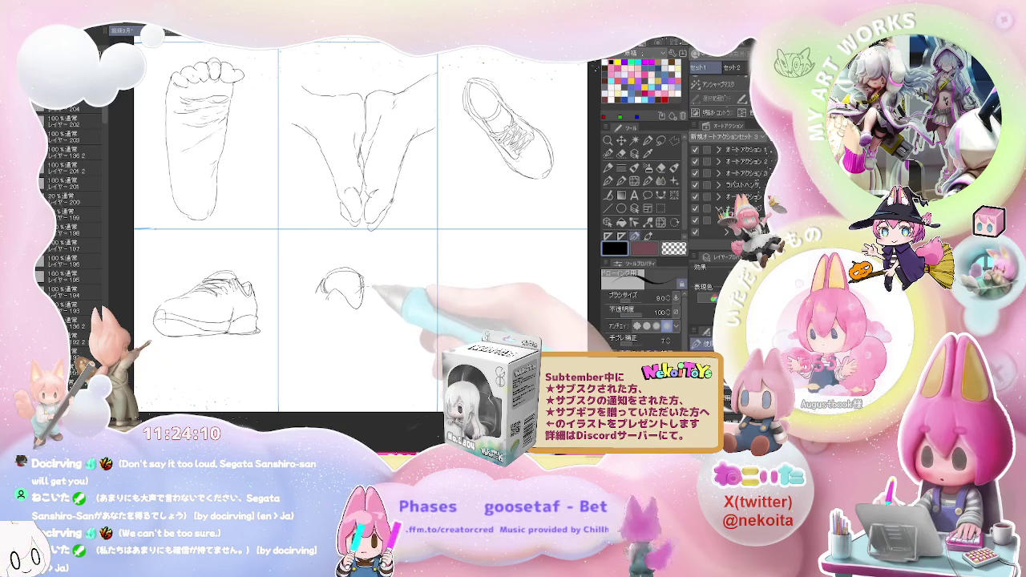
left_click_drag(364, 292, 366, 308)
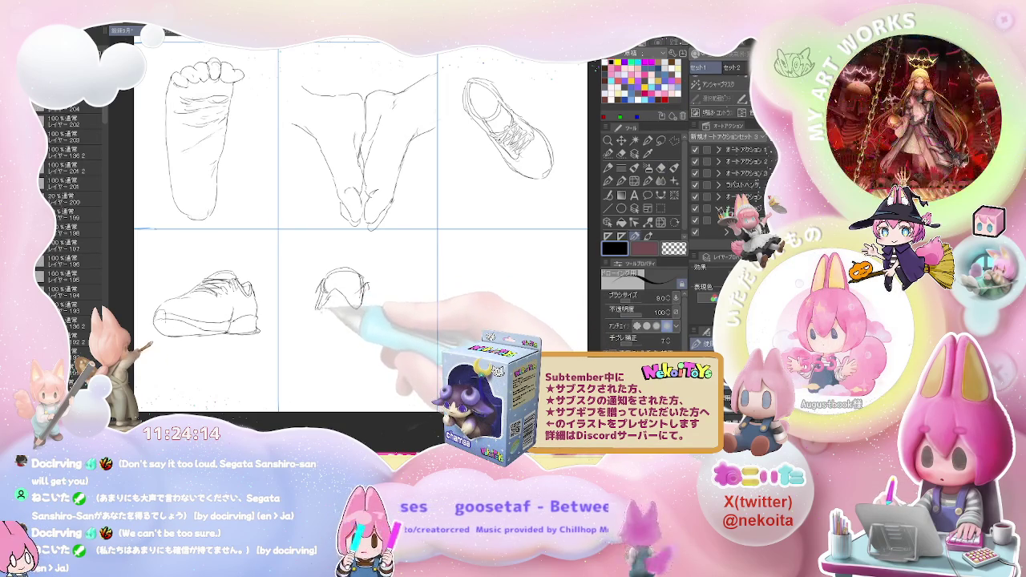
left_click_drag(320, 293, 315, 340)
left_click_drag(357, 303, 345, 335)
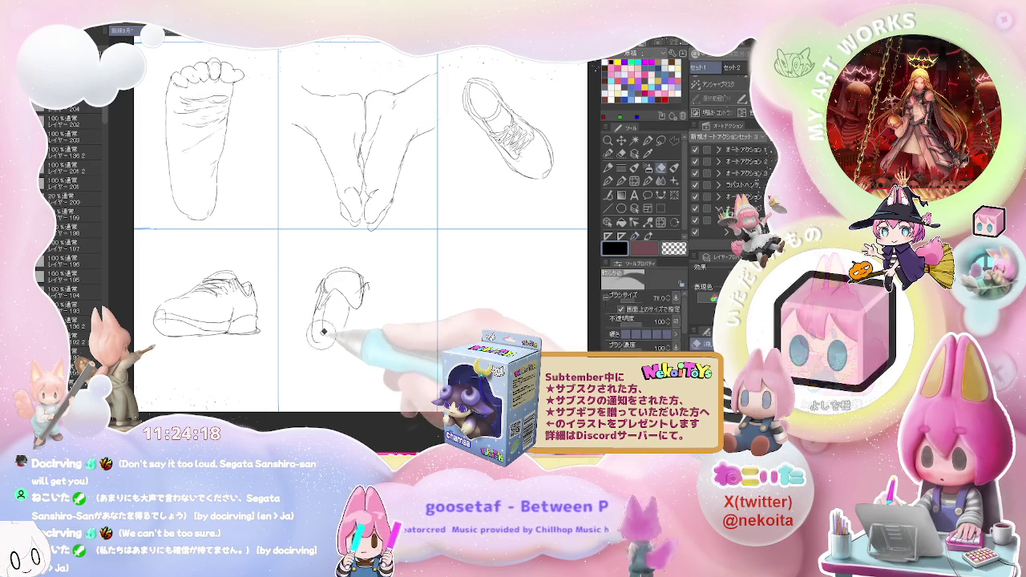
mouse_move(325, 288)
left_mouse_down()
mouse_move(336, 332)
mouse_move(352, 340)
left_mouse_up()
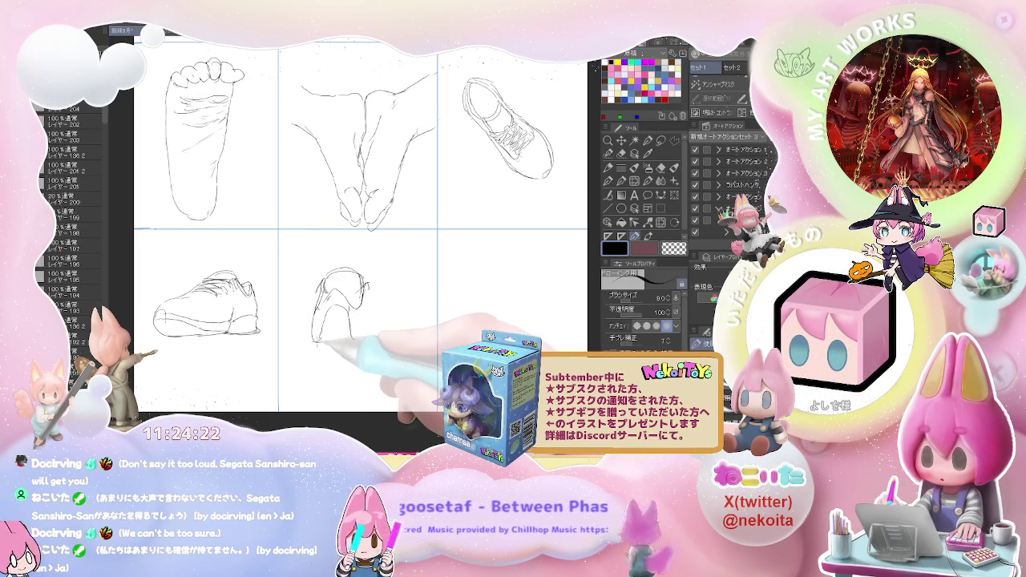
Step: Add lower-left and right-side strokes, toggle the eraser and pencil, then zoom out to the top row
left_click_drag(310, 353, 303, 365)
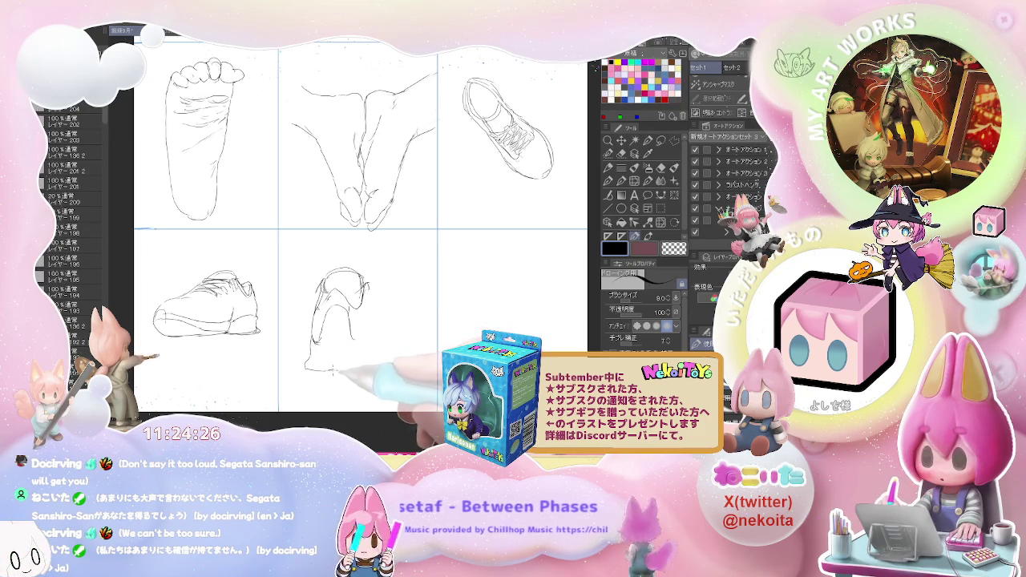
key("e")
key("p")
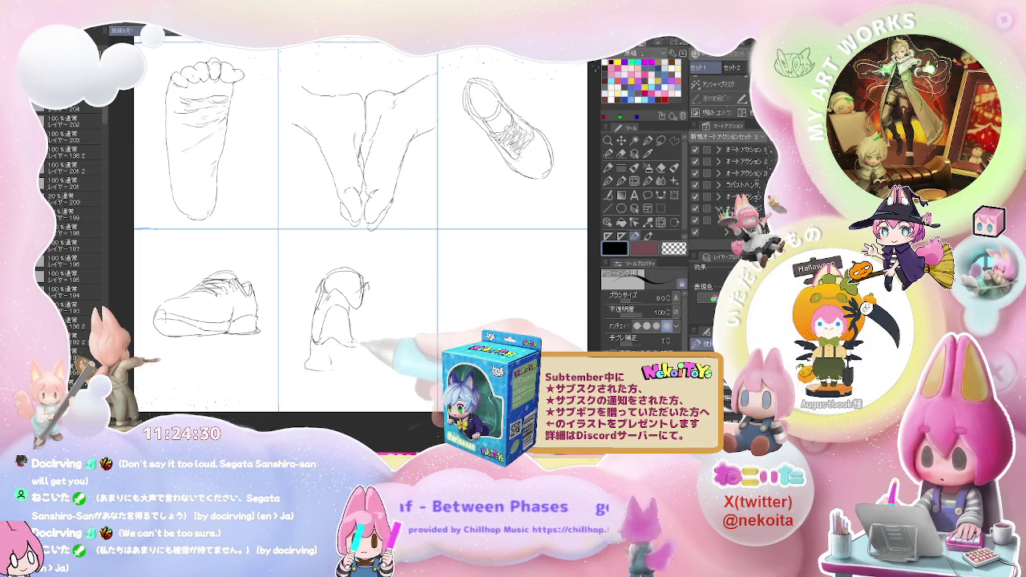
left_click_drag(356, 346, 388, 329)
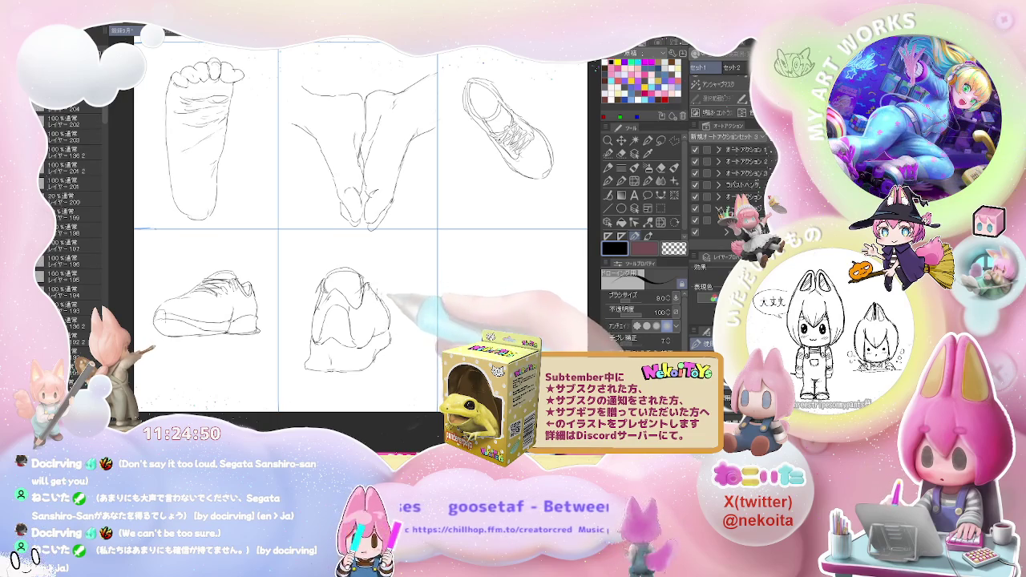
scroll(387, 298, "down", 2)
scroll(386, 300, "up", 2)
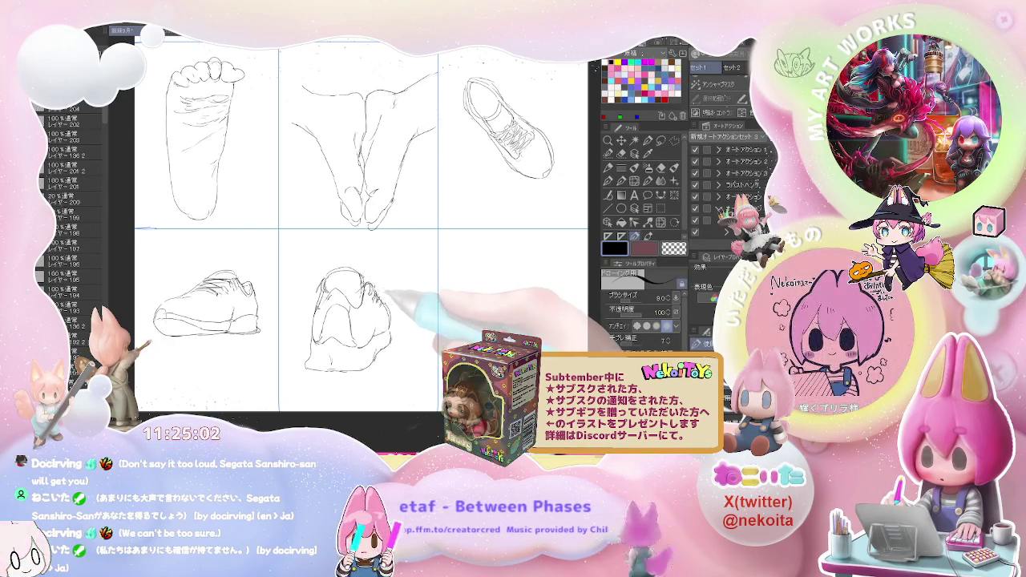
key("ctrl+minus")
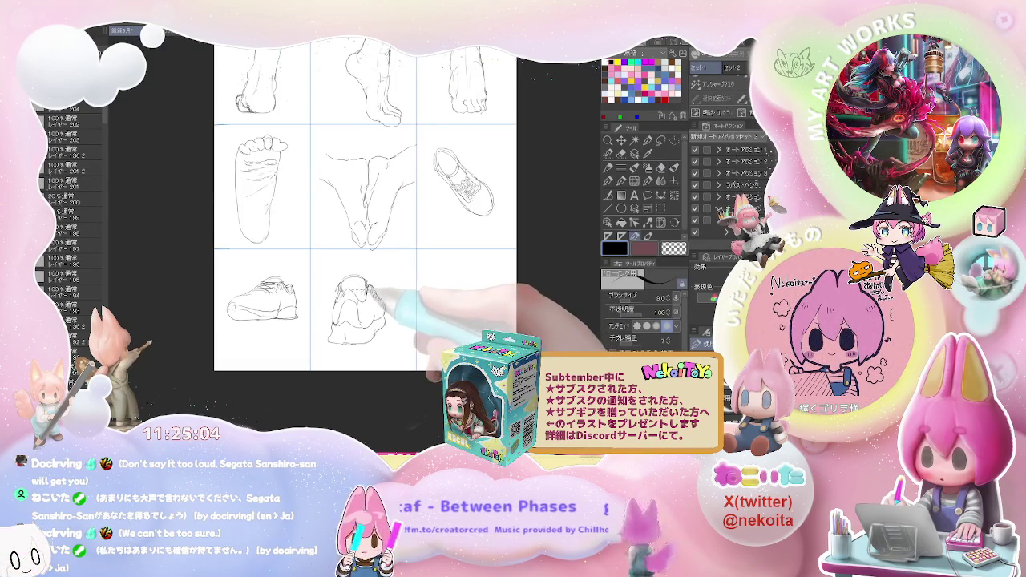
scroll(373, 293, "up", 3)
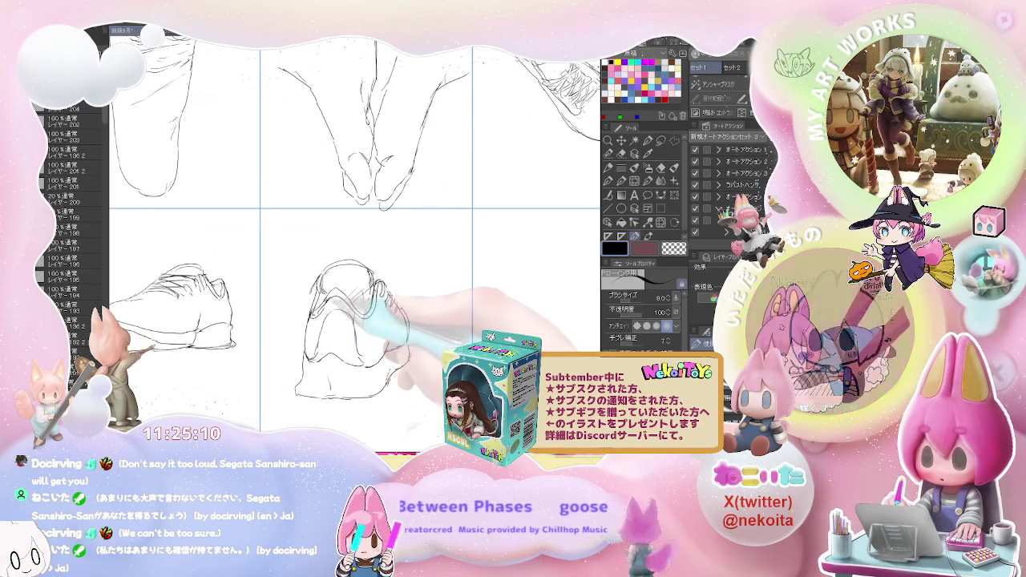
key("e")
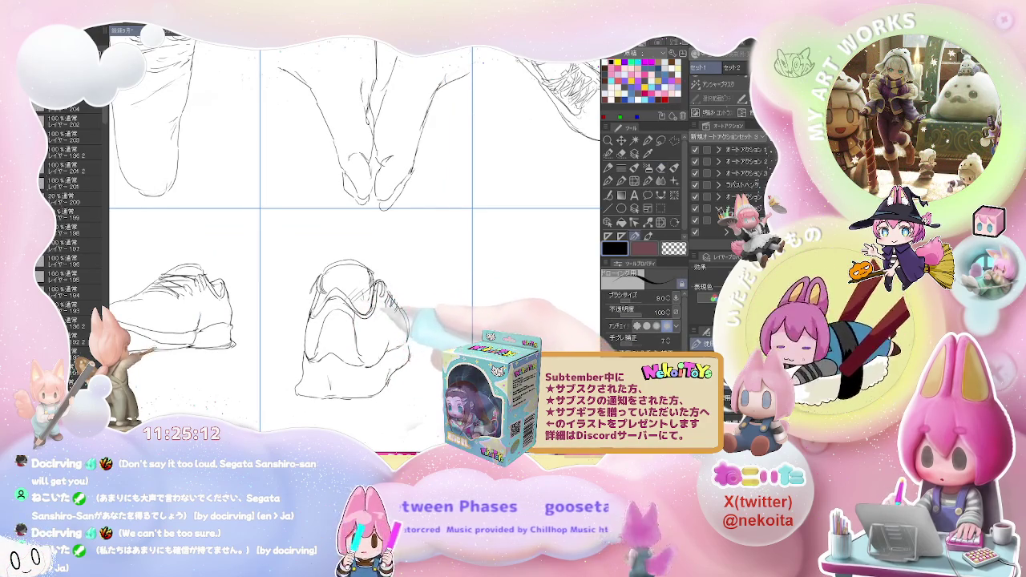
scroll(404, 289, "down", 2)
scroll(405, 290, "down", 1)
scroll(405, 289, "down", 1)
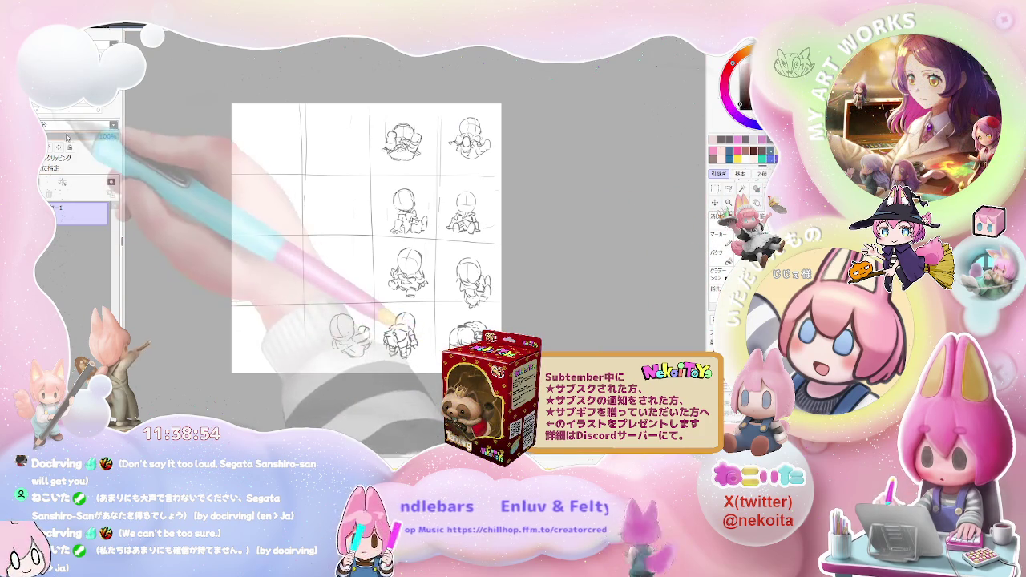
Step: Drop the sketch layer's opacity to about 18% and zoom in on one chibi figure
left_click_drag(108, 136, 53, 135)
scroll(390, 213, "up", 2)
scroll(390, 213, "up", 2)
scroll(390, 213, "up", 2)
scroll(390, 214, "up", 1)
scroll(390, 213, "up", 2)
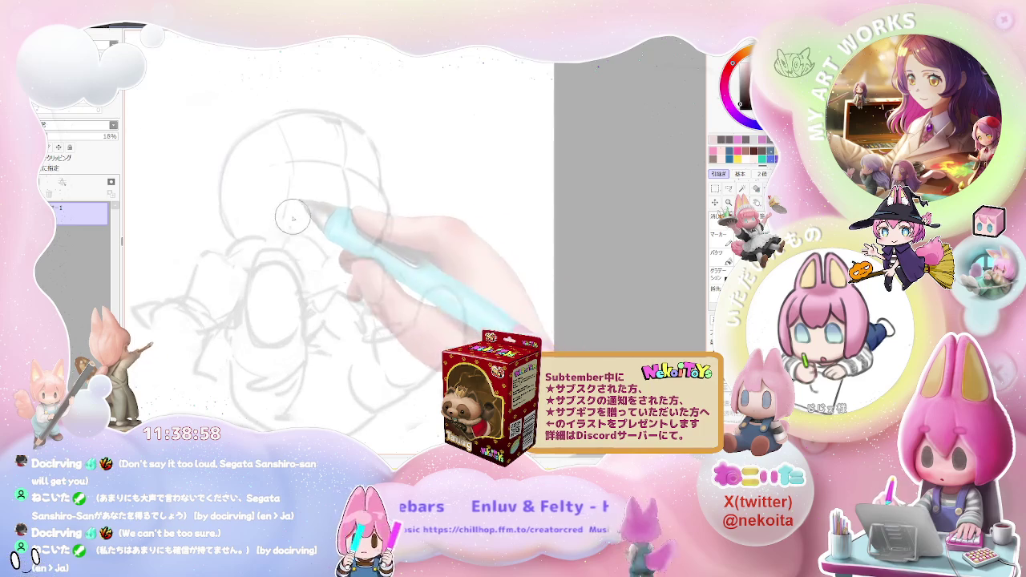
Step: On a new layer with a fine pen, ink the head's left curve, crown and an inner hair line
left_click(740, 182)
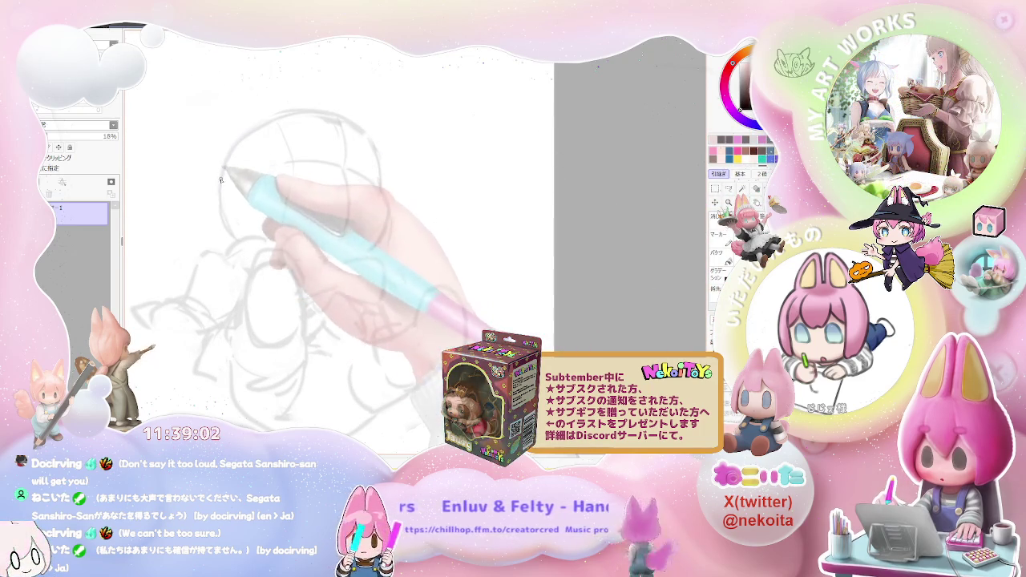
left_click(62, 182)
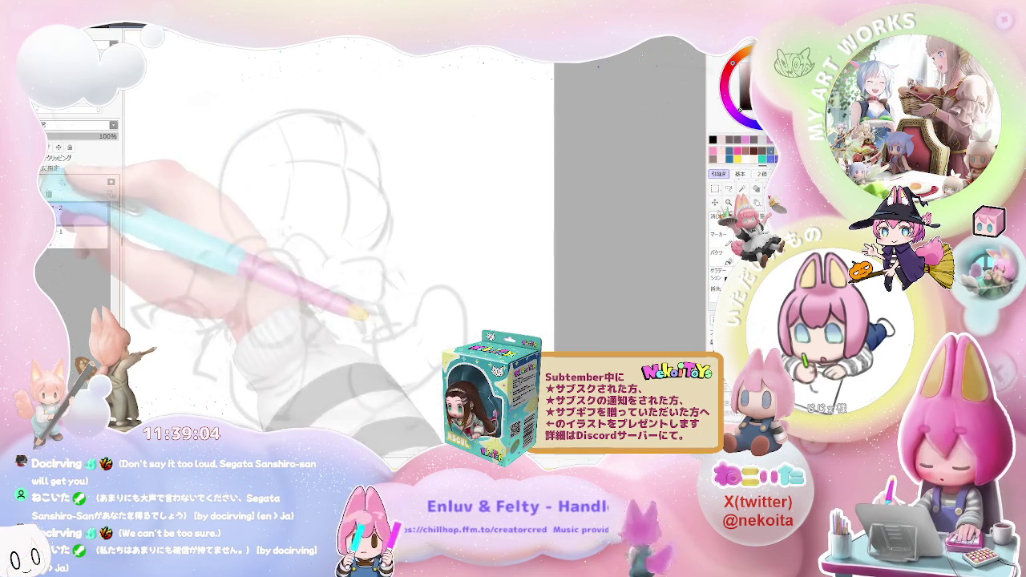
mouse_move(240, 143)
left_mouse_down()
mouse_move(219, 213)
mouse_move(306, 109)
mouse_move(385, 216)
mouse_move(229, 238)
mouse_move(251, 131)
mouse_move(321, 115)
mouse_move(365, 128)
mouse_move(389, 172)
left_mouse_up()
left_click_drag(282, 118, 376, 186)
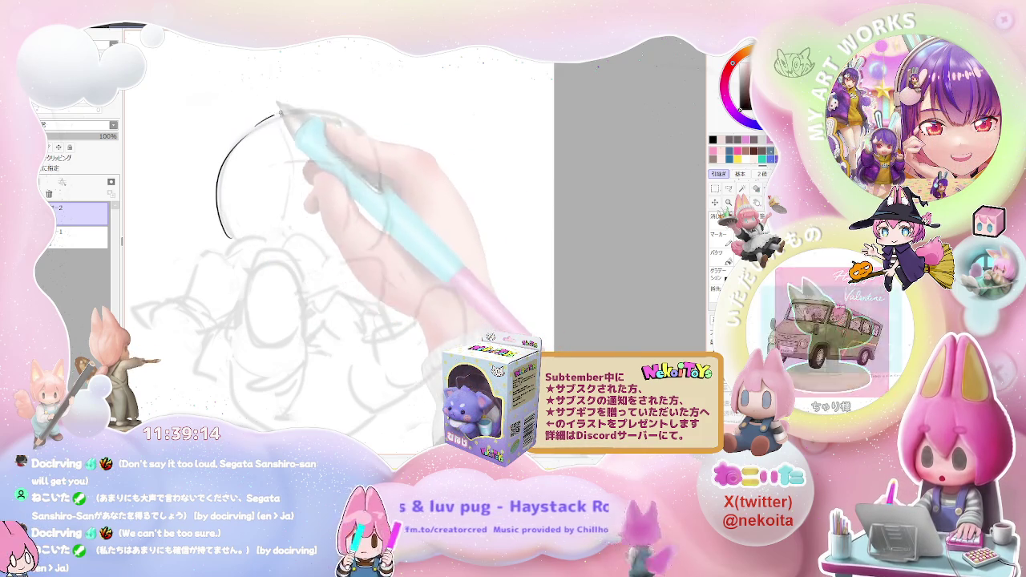
mouse_move(323, 162)
left_mouse_down()
mouse_move(382, 192)
mouse_move(383, 242)
left_mouse_up()
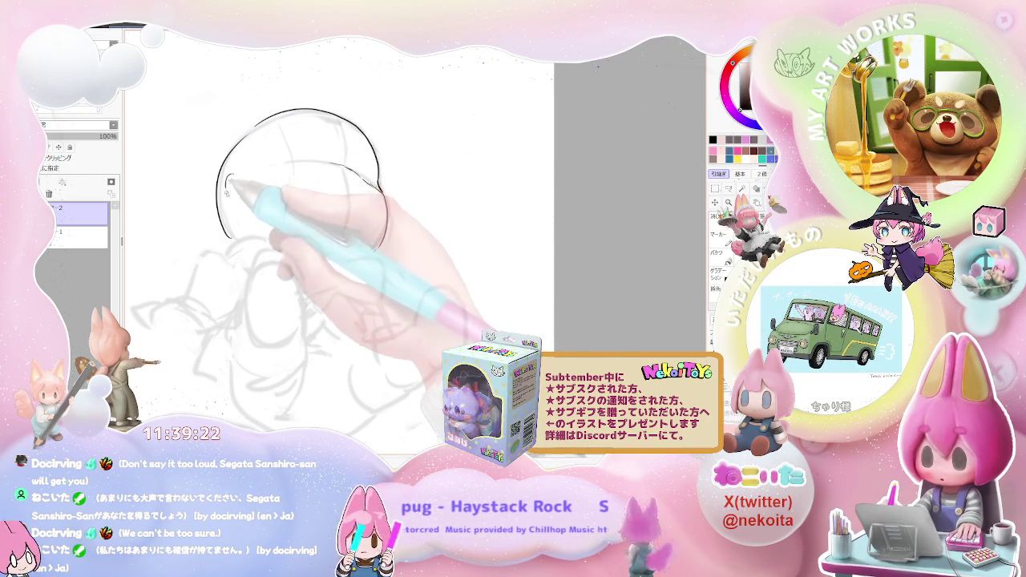
Step: Ink the left hair strands and lower head edge, then redraw the curve starting the bow
mouse_move(230, 180)
left_mouse_down()
mouse_move(229, 196)
mouse_move(242, 204)
left_mouse_up()
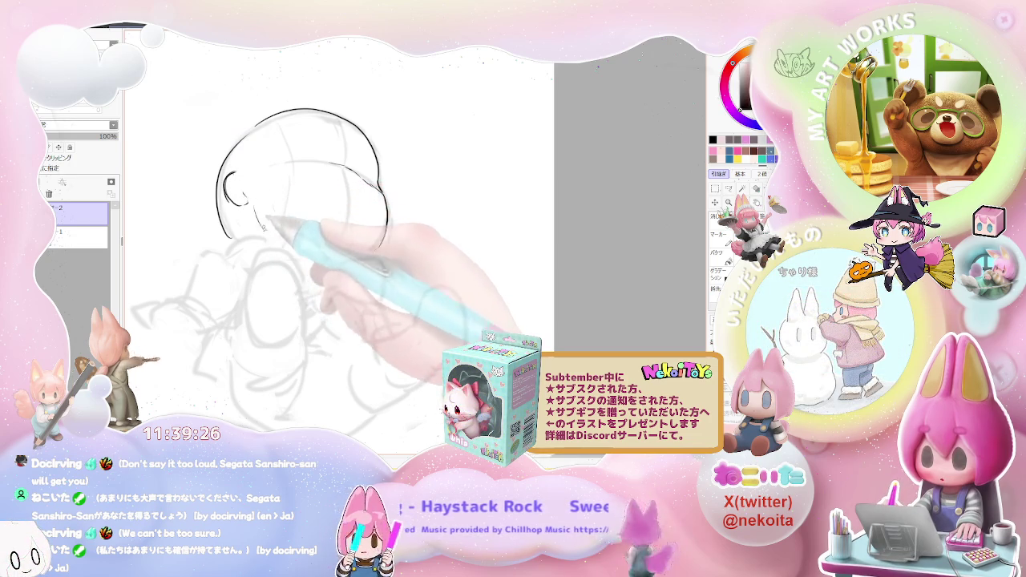
left_click_drag(239, 136, 243, 154)
left_click_drag(264, 234, 383, 245)
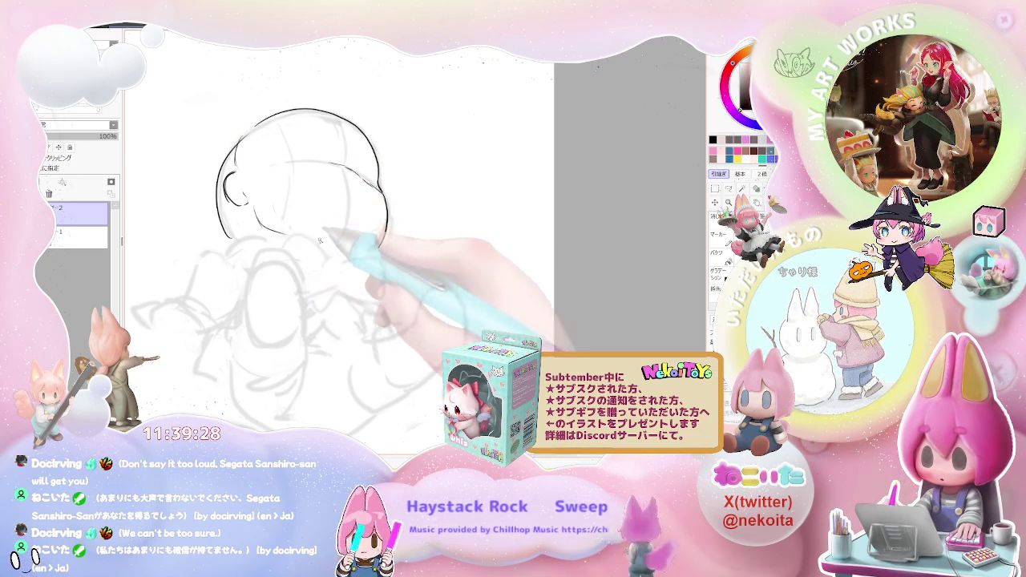
mouse_move(288, 237)
left_mouse_down()
mouse_move(312, 233)
mouse_move(330, 252)
left_mouse_up()
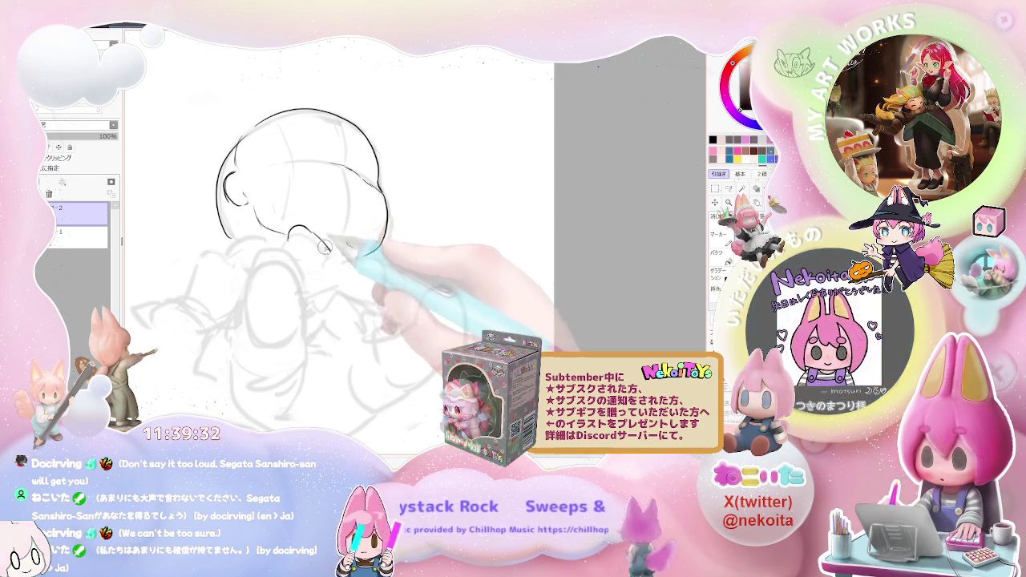
key("ctrl+z")
left_click_drag(290, 234, 328, 239)
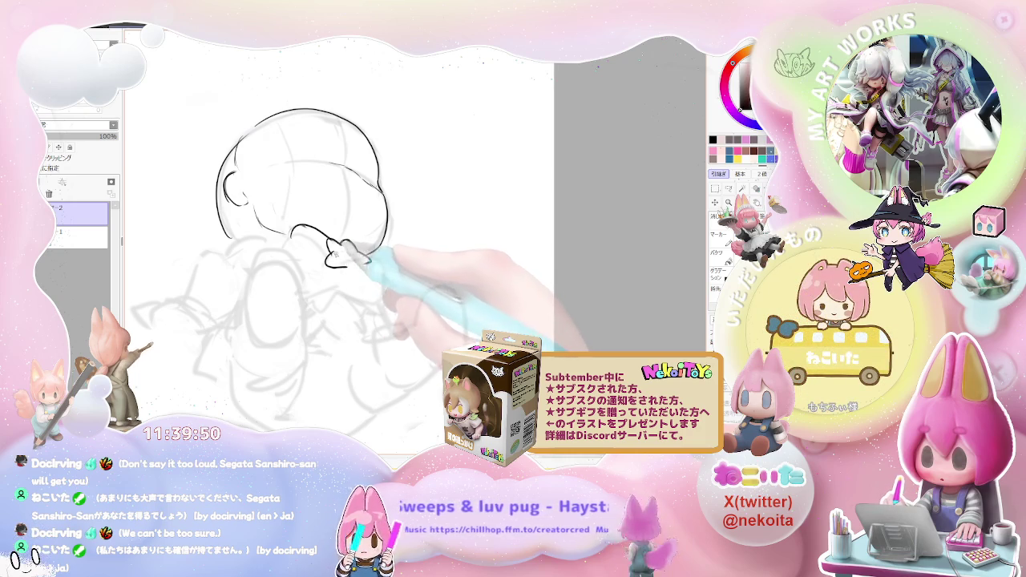
Step: Ink the bow's lower right, left side and lower edge, then zoom out to review
left_click_drag(359, 258, 373, 271)
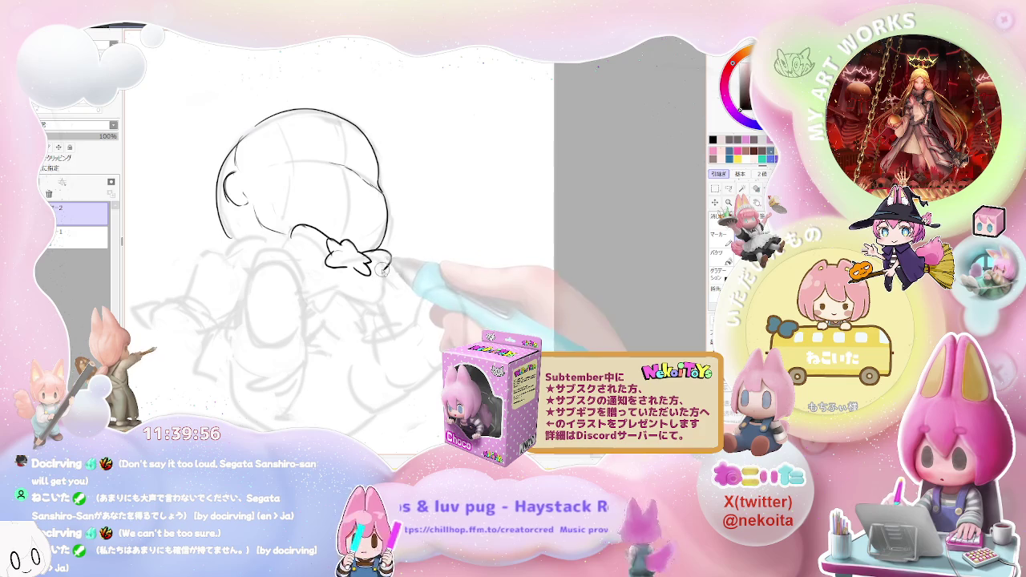
left_click_drag(295, 228, 292, 263)
mouse_move(352, 273)
left_mouse_down()
mouse_move(306, 280)
mouse_move(328, 292)
mouse_move(337, 282)
left_mouse_up()
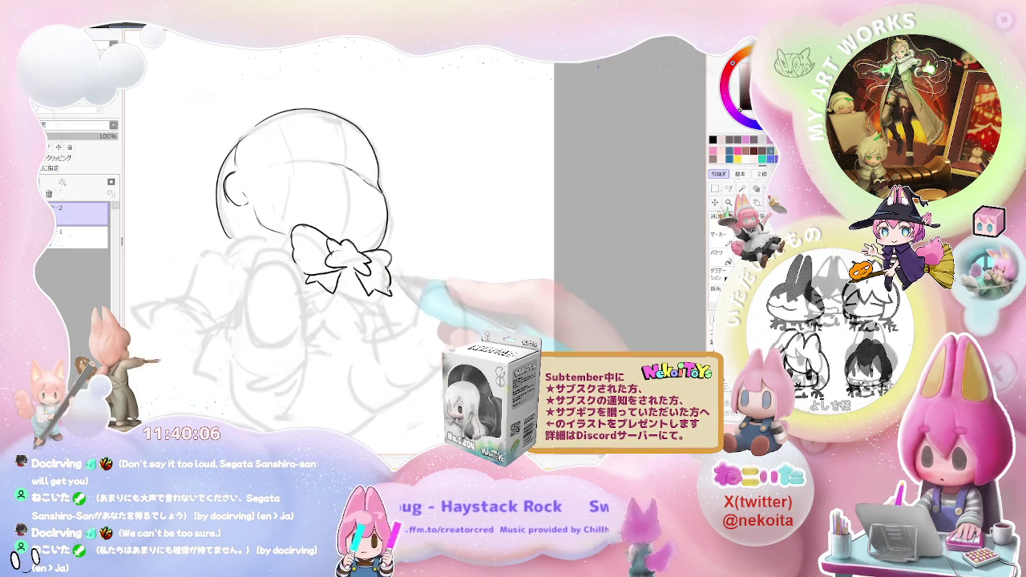
key("ctrl+minus")
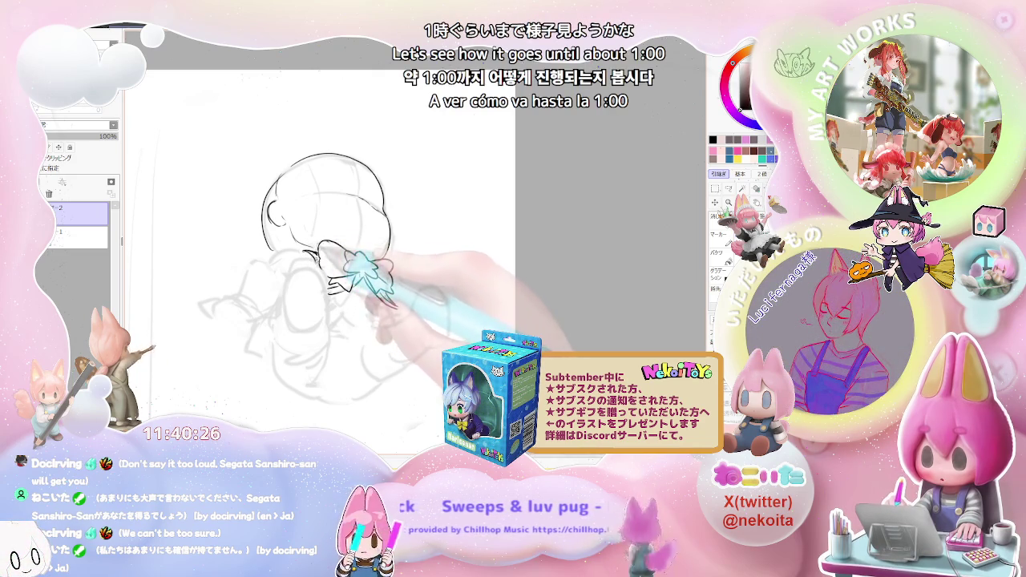
scroll(321, 241, "down", 1)
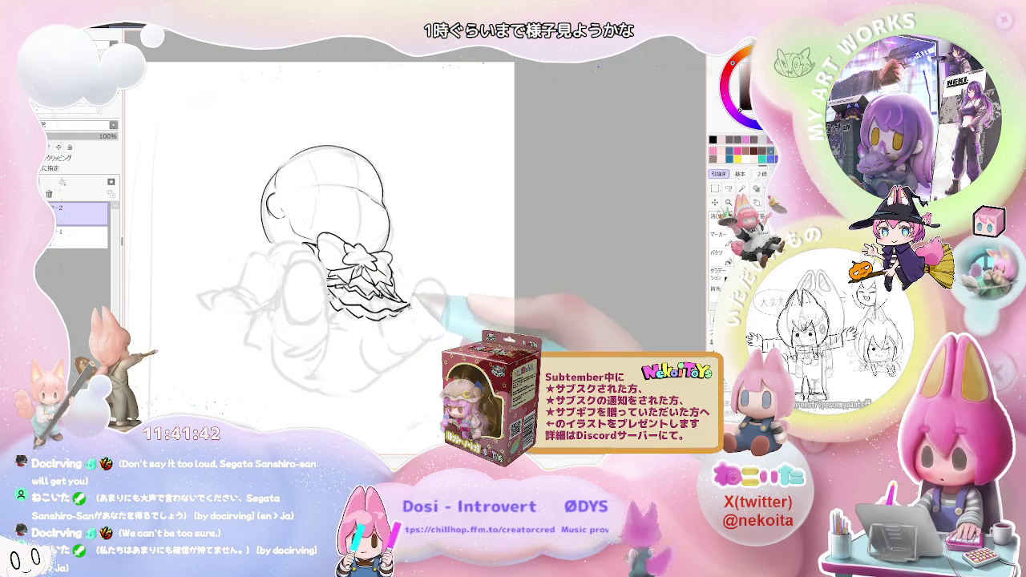
Step: Add a tiny accent stroke near the frills below the bow
left_click_drag(348, 325, 356, 326)
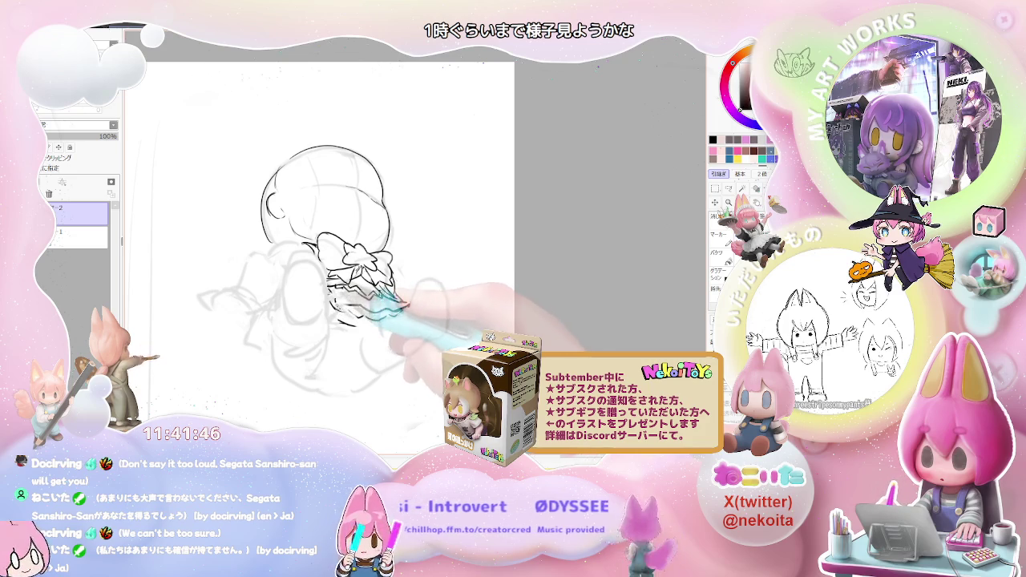
Step: Ink short strokes, a curve and fine hatching on the lower frills
mouse_move(348, 303)
left_mouse_down()
mouse_move(358, 314)
mouse_move(399, 306)
left_mouse_up()
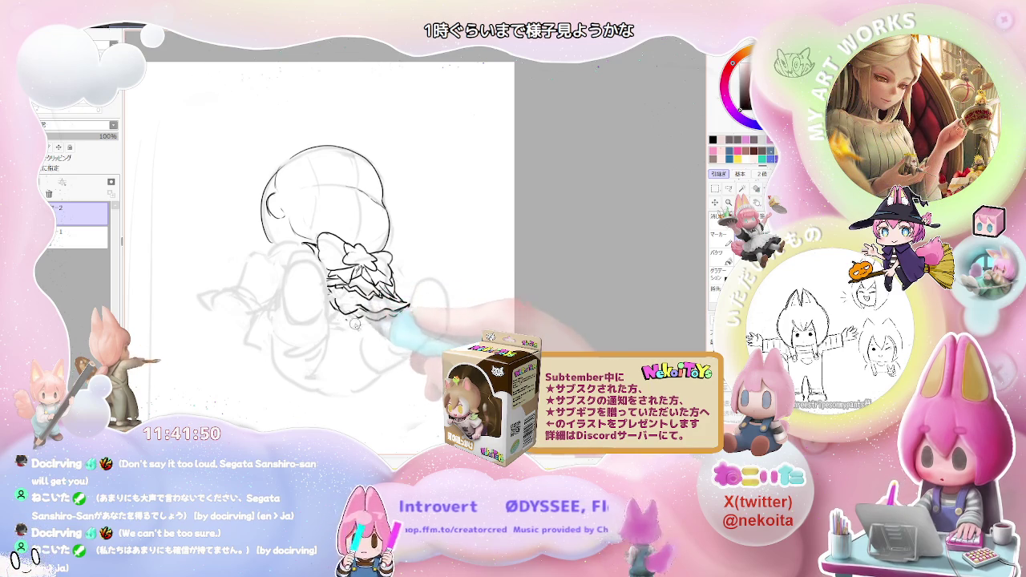
left_click_drag(358, 319, 338, 332)
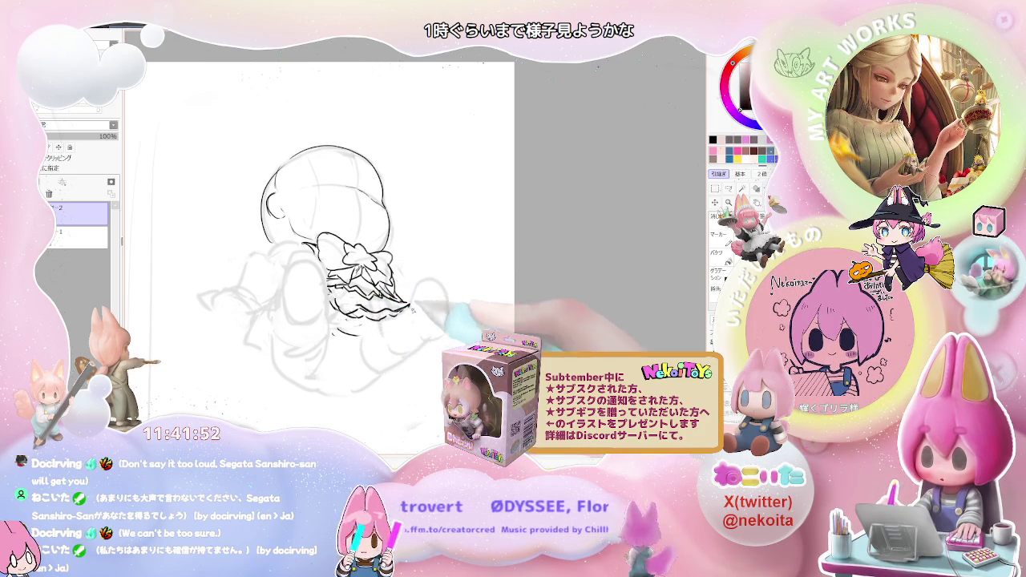
left_click_drag(397, 303, 407, 309)
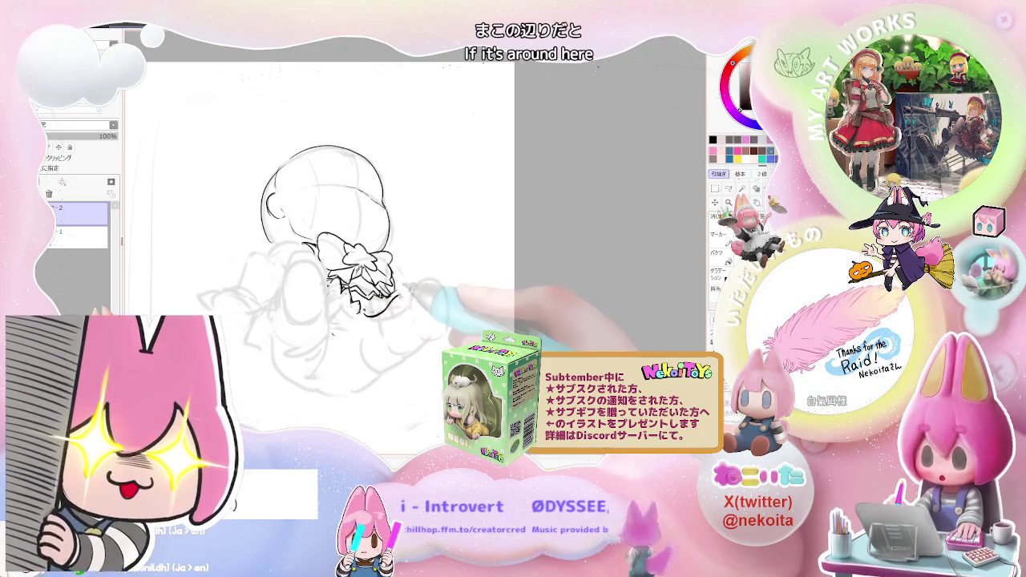
Step: Ink the body outline curving right from the bow, then zoom out to see the figure
left_click_drag(383, 309, 405, 290)
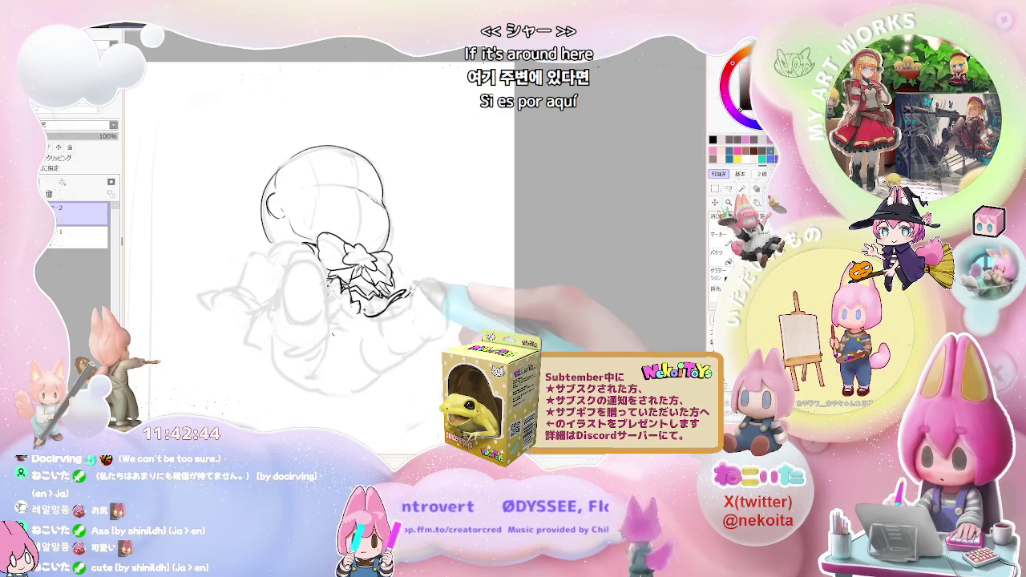
left_click_drag(392, 298, 429, 280)
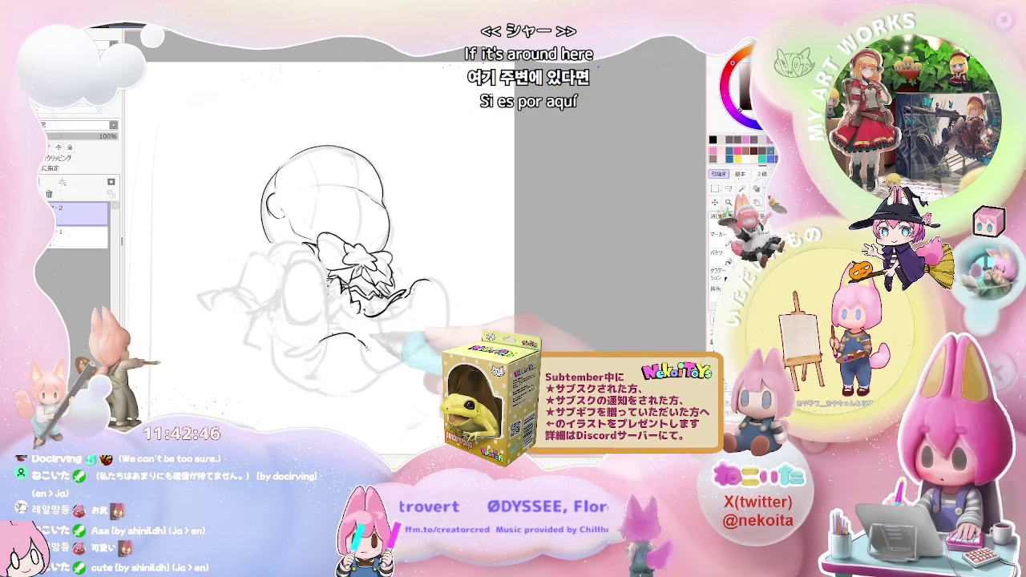
key("ctrl+minus")
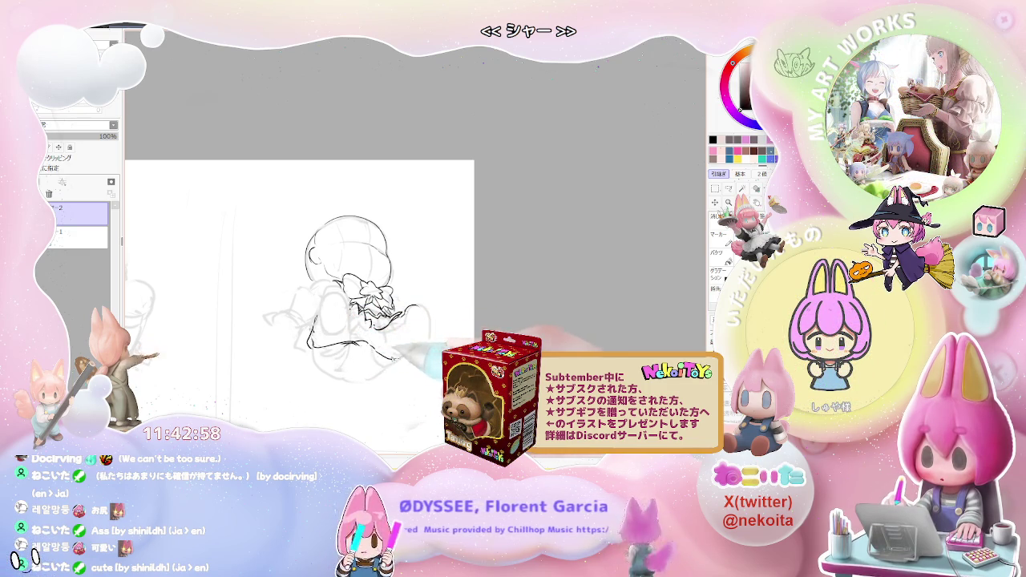
Step: Ink the figure's lower outline, extending it further right
scroll(403, 343, "down", 2)
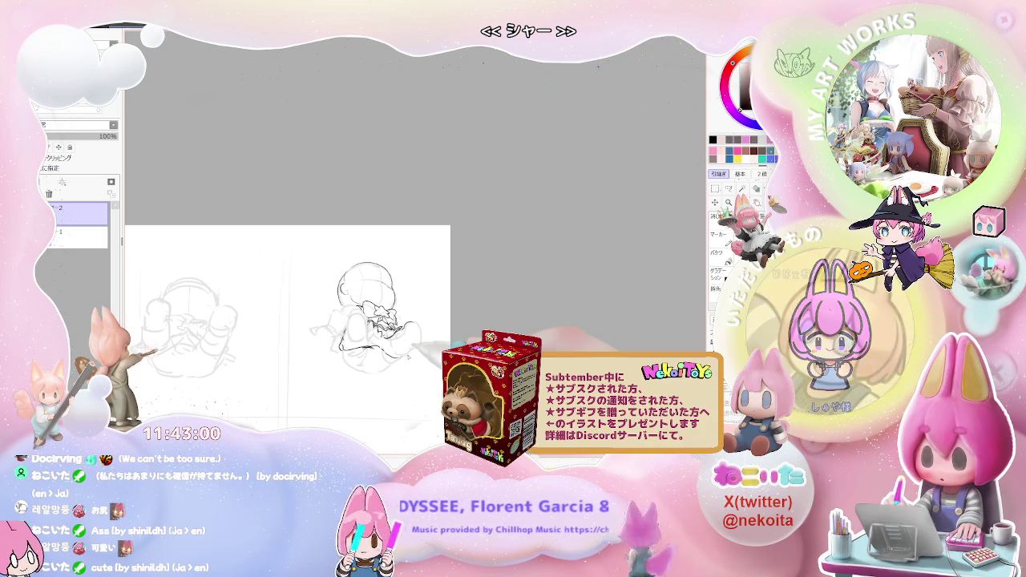
scroll(377, 357, "up", 2)
mouse_move(298, 300)
left_mouse_down()
mouse_move(290, 336)
mouse_move(377, 335)
left_mouse_up()
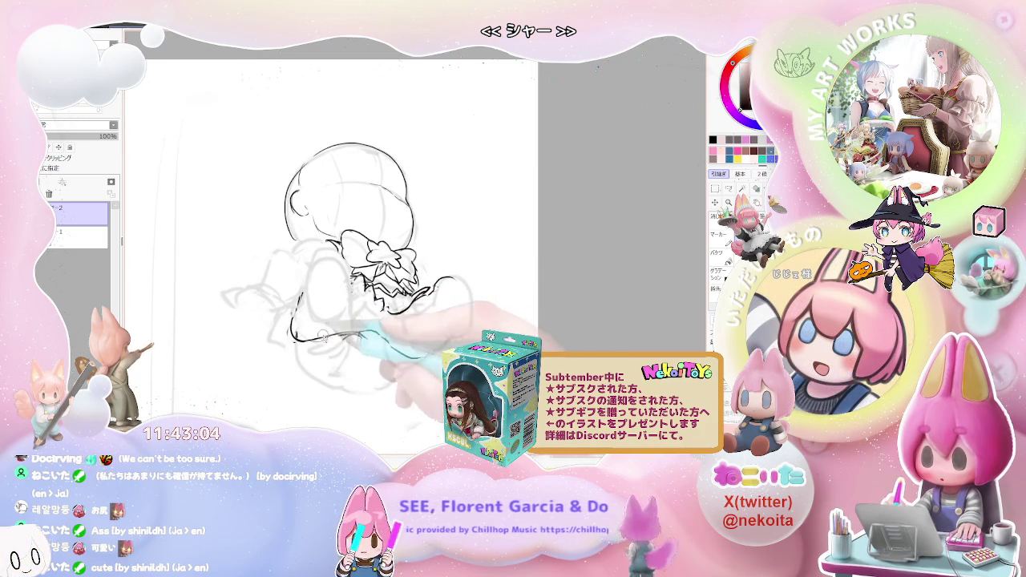
left_click_drag(352, 333, 425, 357)
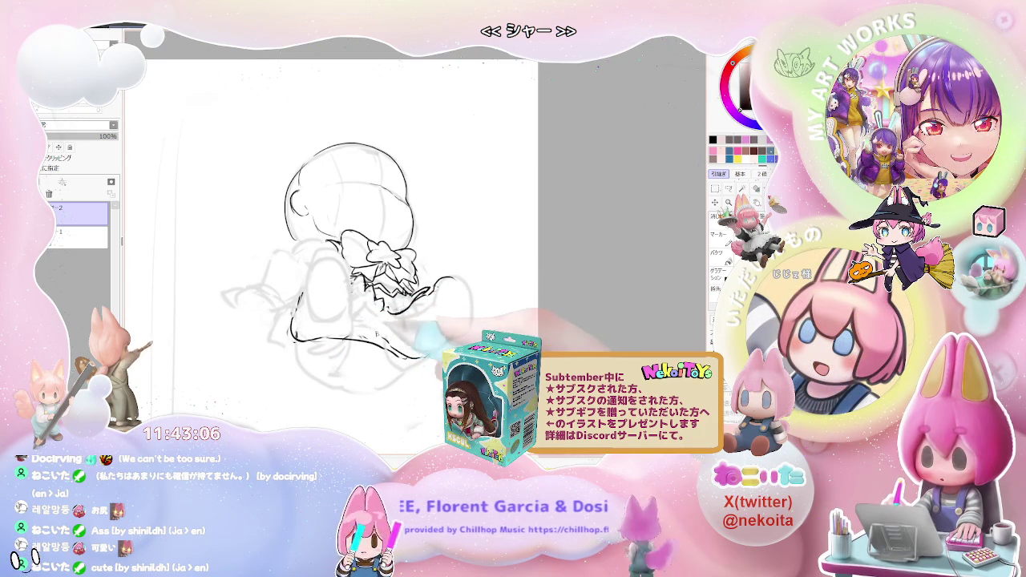
Step: Add strokes beneath and around the bow and ink a rounded arm, then zoom out
left_click_drag(404, 276, 401, 301)
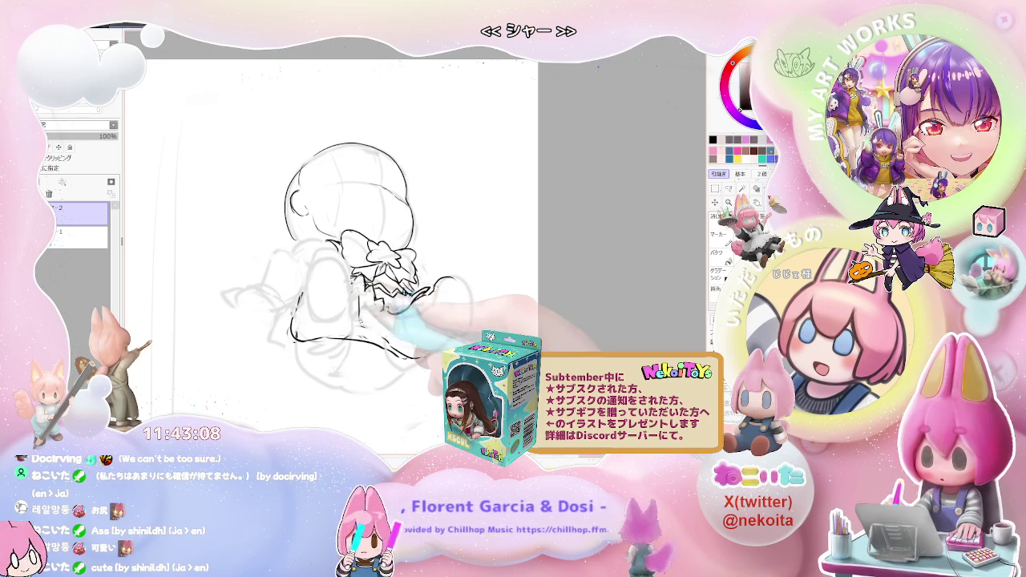
left_click_drag(351, 248, 381, 258)
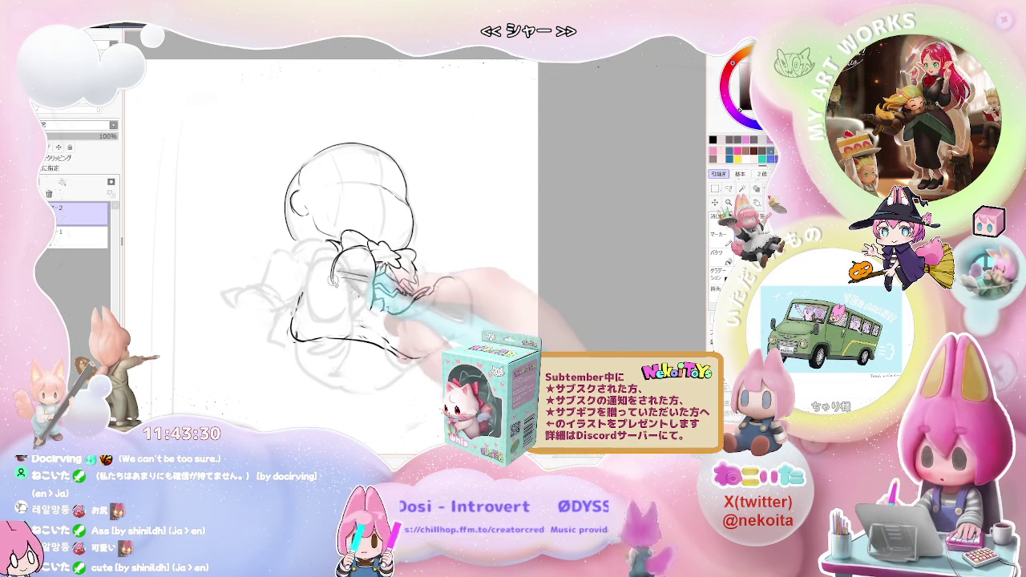
left_click_drag(335, 282, 375, 309)
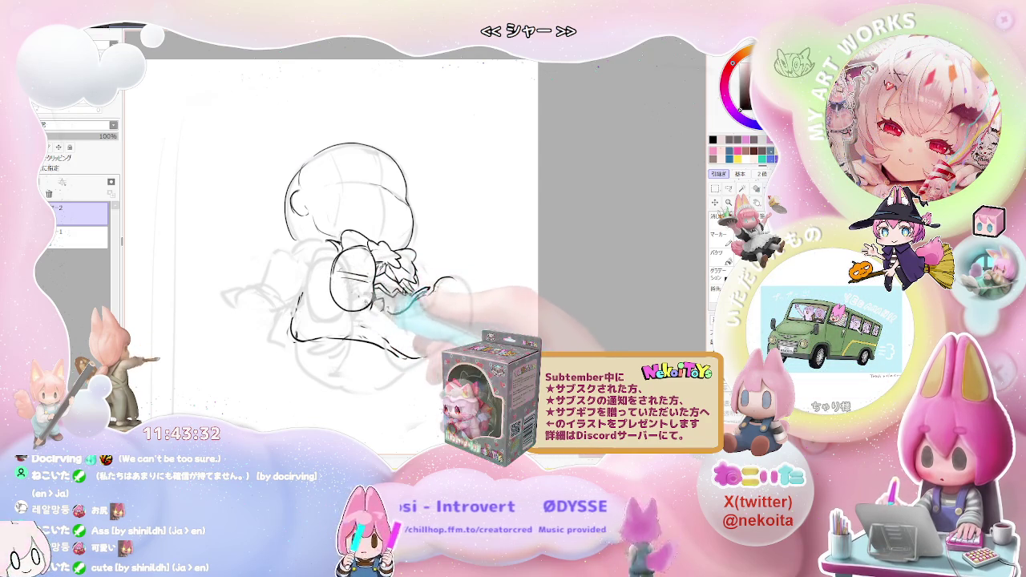
key("ctrl+minus")
key("ctrl+minus")
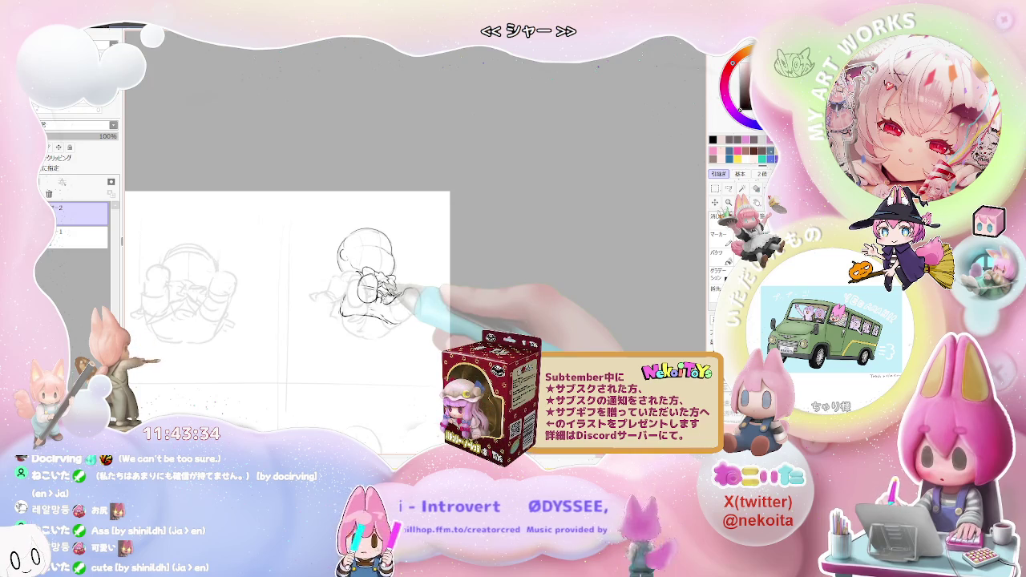
scroll(373, 293, "up", 2)
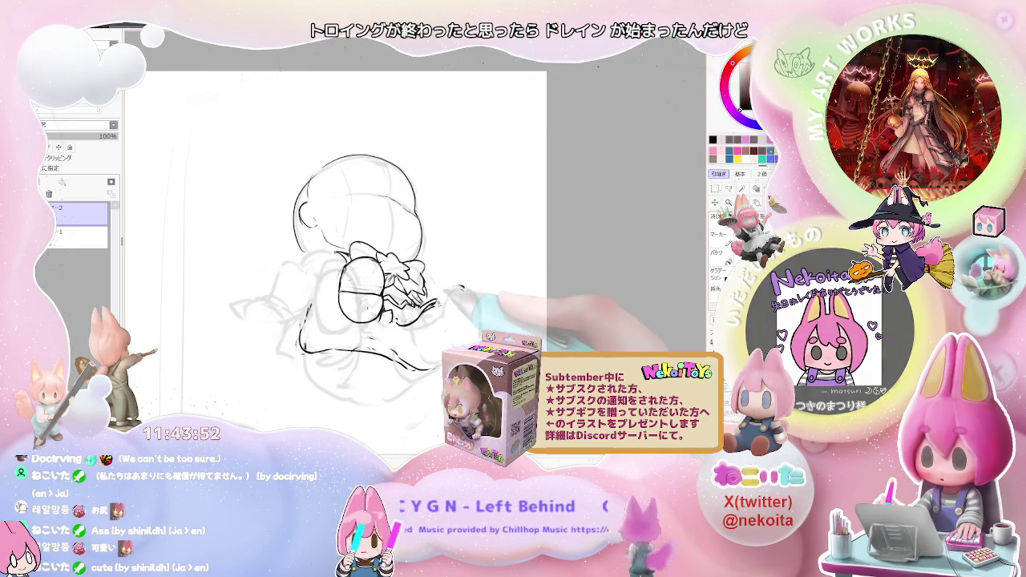
Step: Extend the tail stroke rightward and ink a small rounded foot shape
left_click_drag(446, 295, 466, 287)
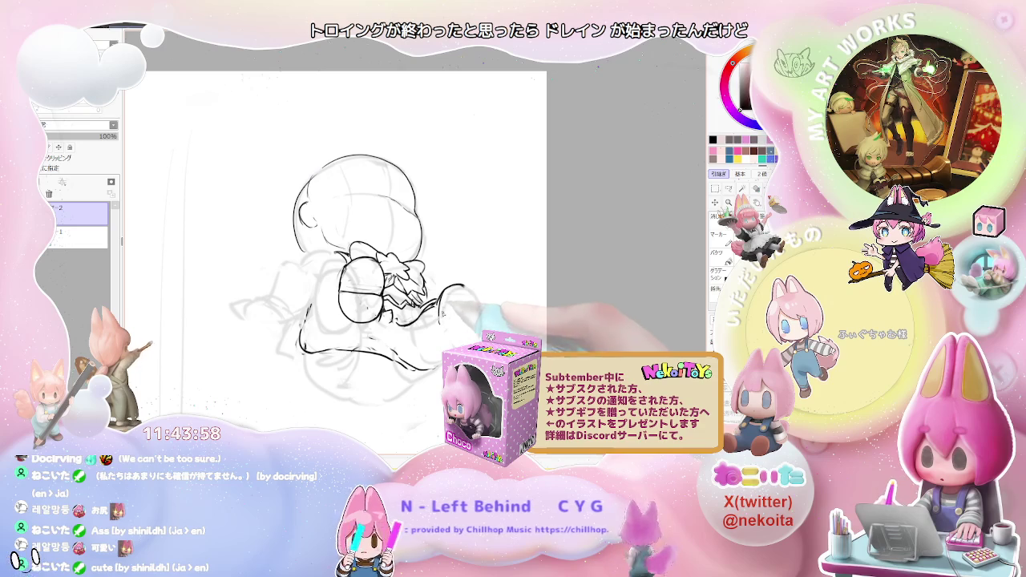
left_click_drag(439, 304, 468, 308)
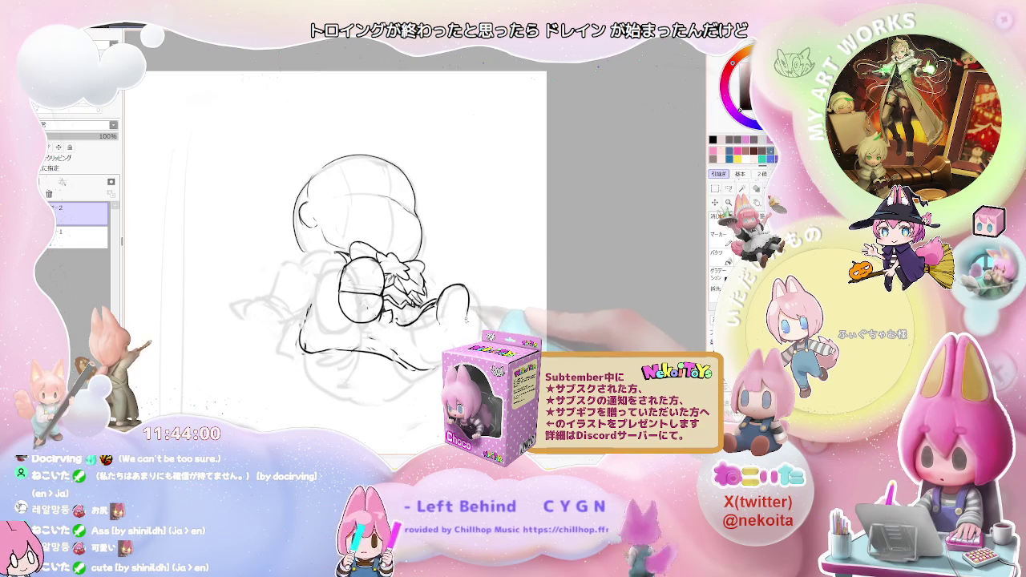
scroll(461, 335, "down", 2)
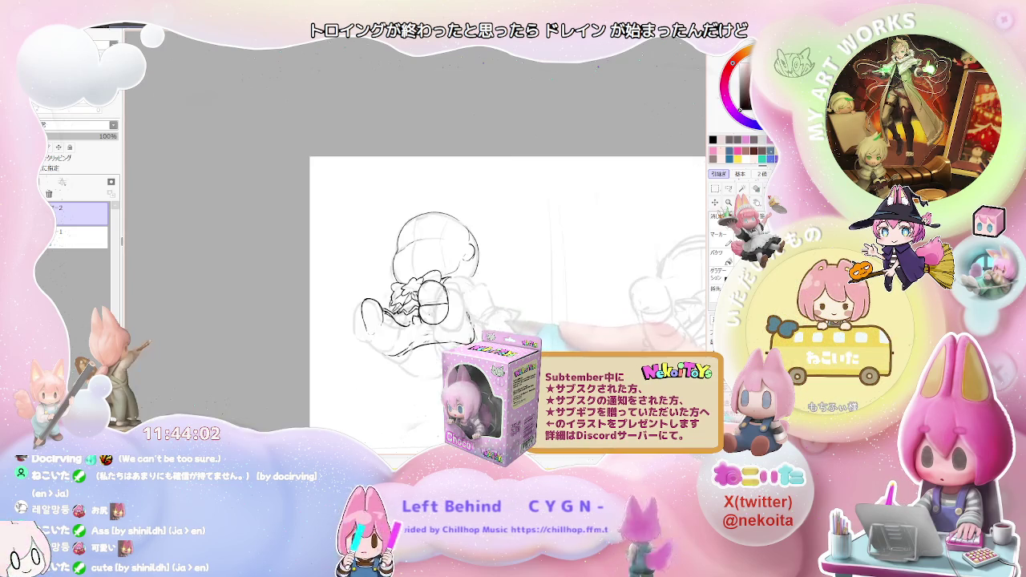
scroll(323, 296, "up", 2)
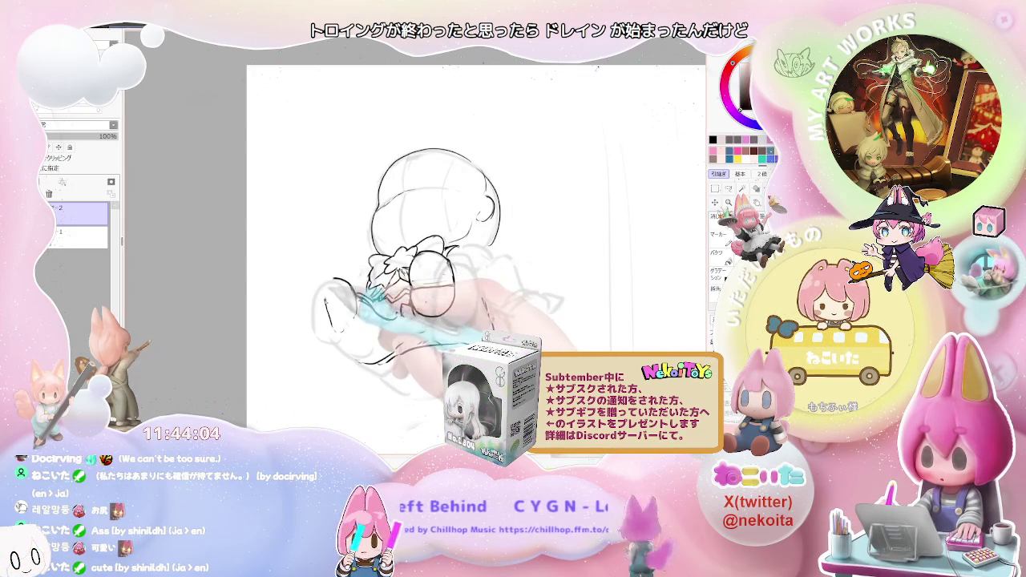
Step: Ink a bold foot outline and shoe hatching, rotating the canvas and resetting it straight
left_click_drag(337, 282, 353, 318)
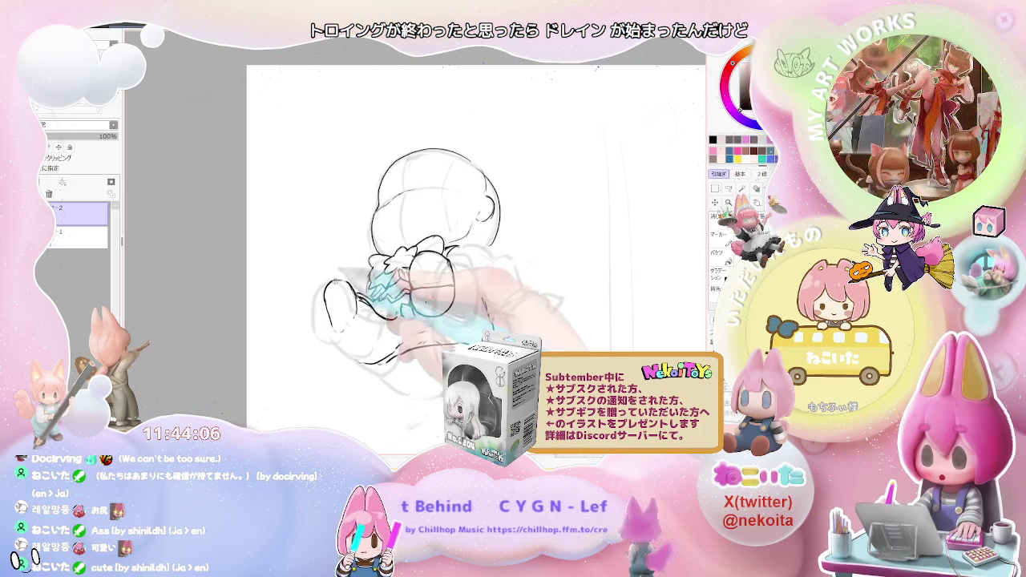
left_click_drag(373, 281, 396, 303)
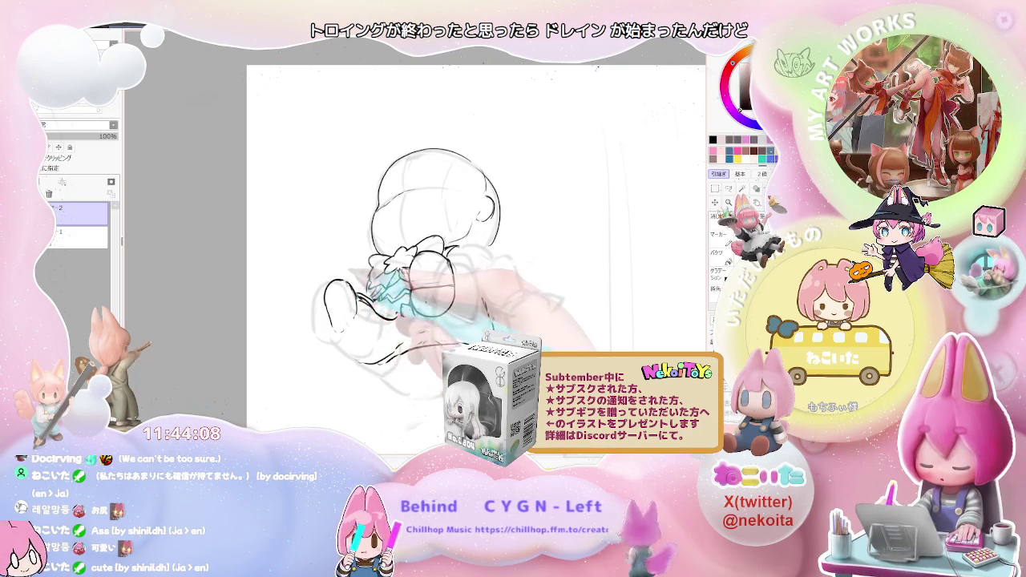
scroll(392, 387, "down", 2)
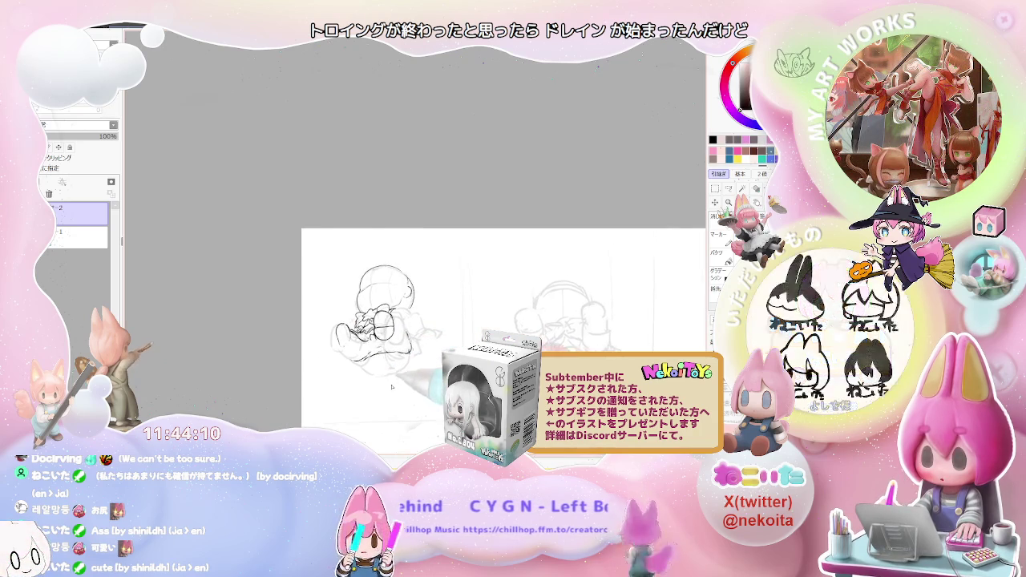
left_click_drag(392, 387, 382, 372)
scroll(328, 323, "up", 3)
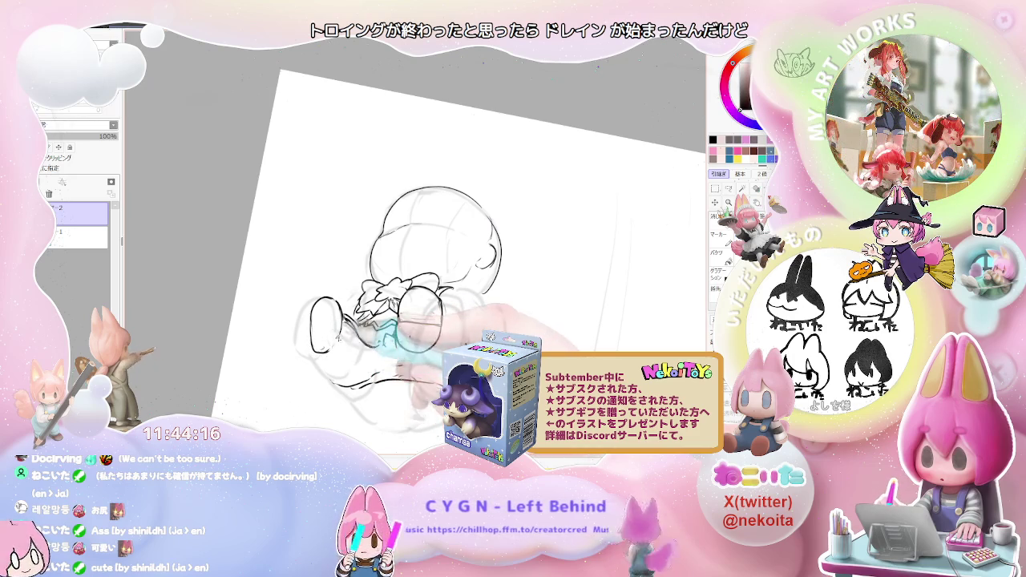
key("Delete")
scroll(351, 344, "down", 2)
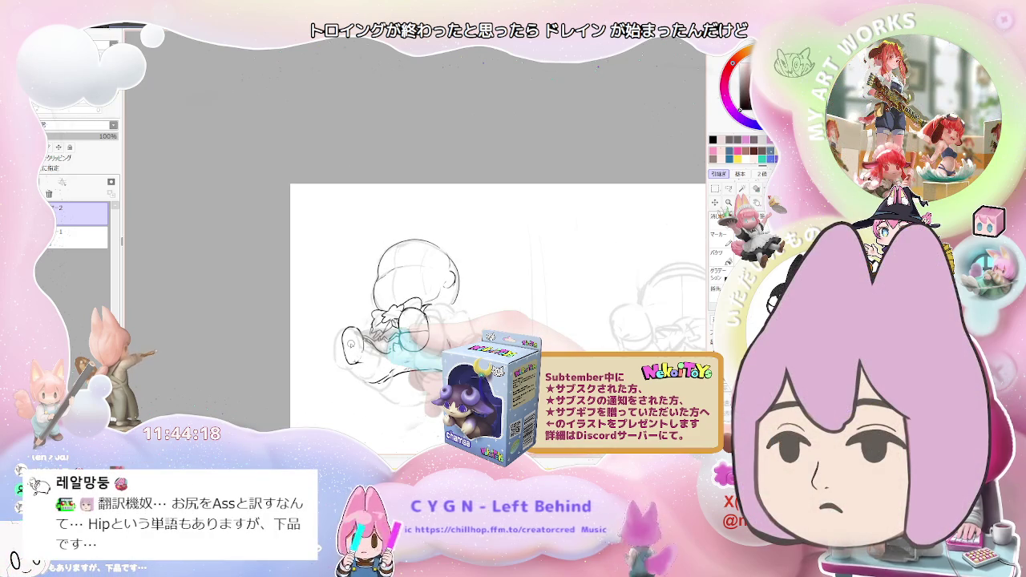
scroll(351, 344, "up", 2)
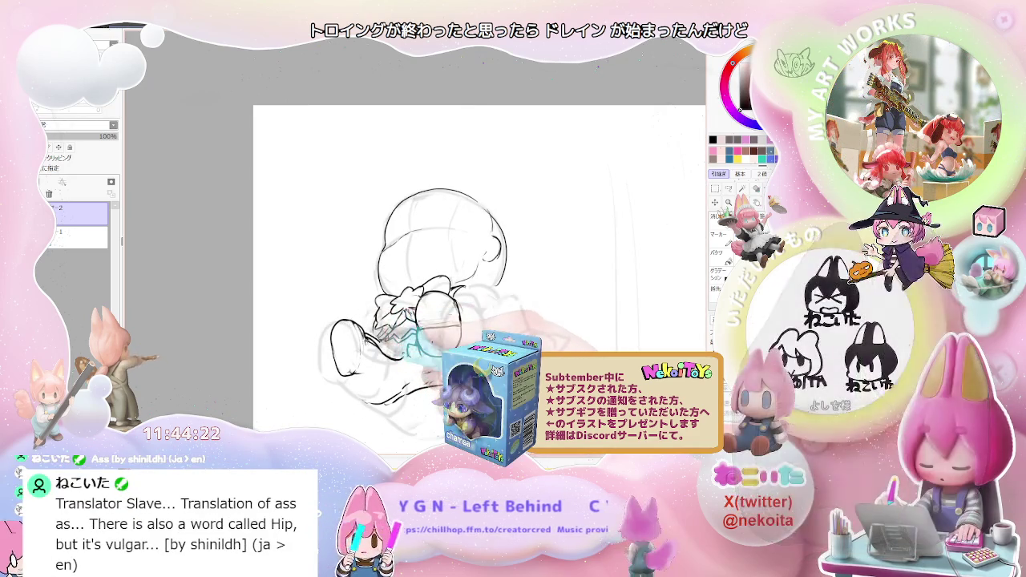
scroll(376, 360, "down", 2)
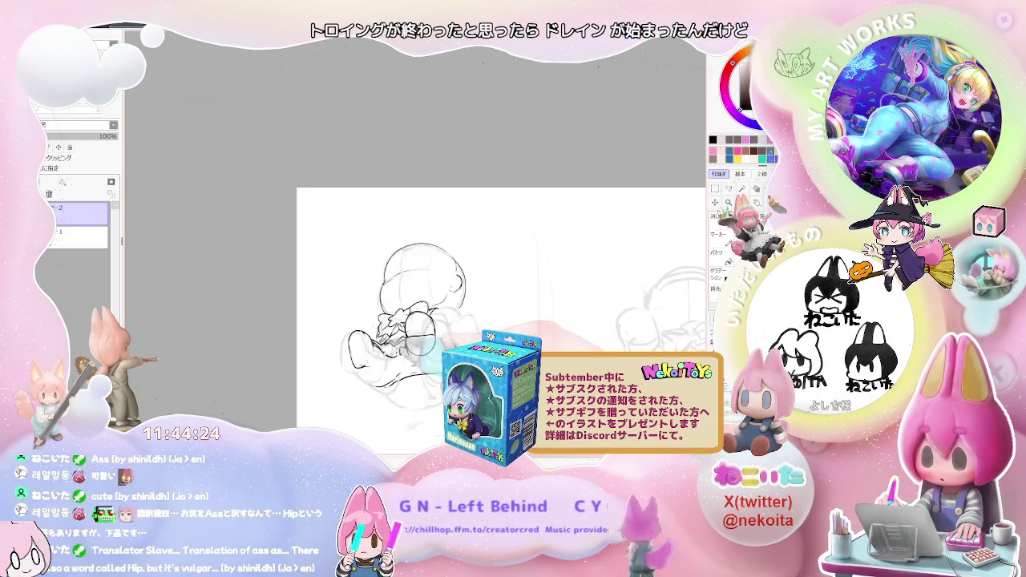
scroll(364, 376, "up", 2)
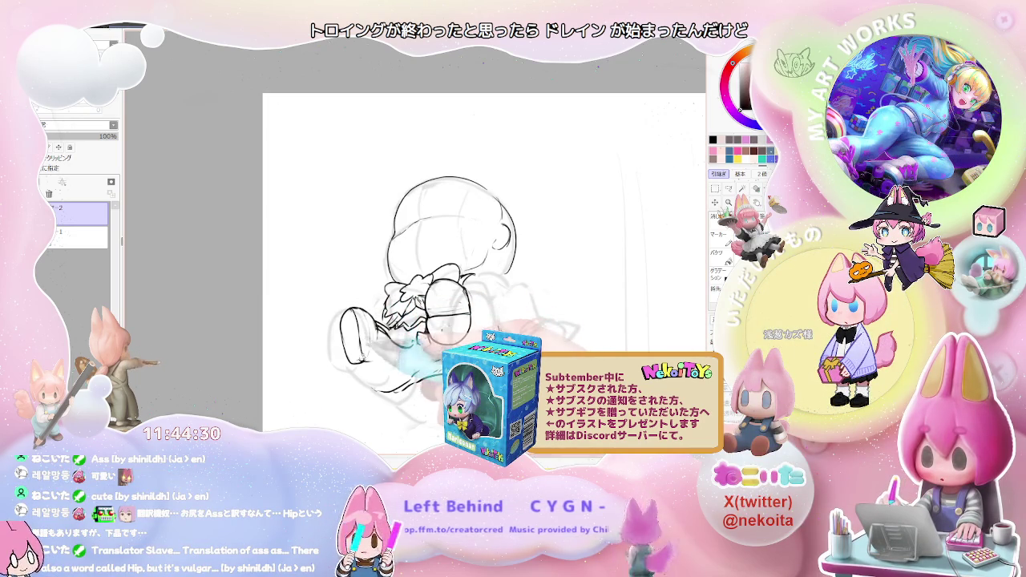
scroll(340, 325, "down", 3)
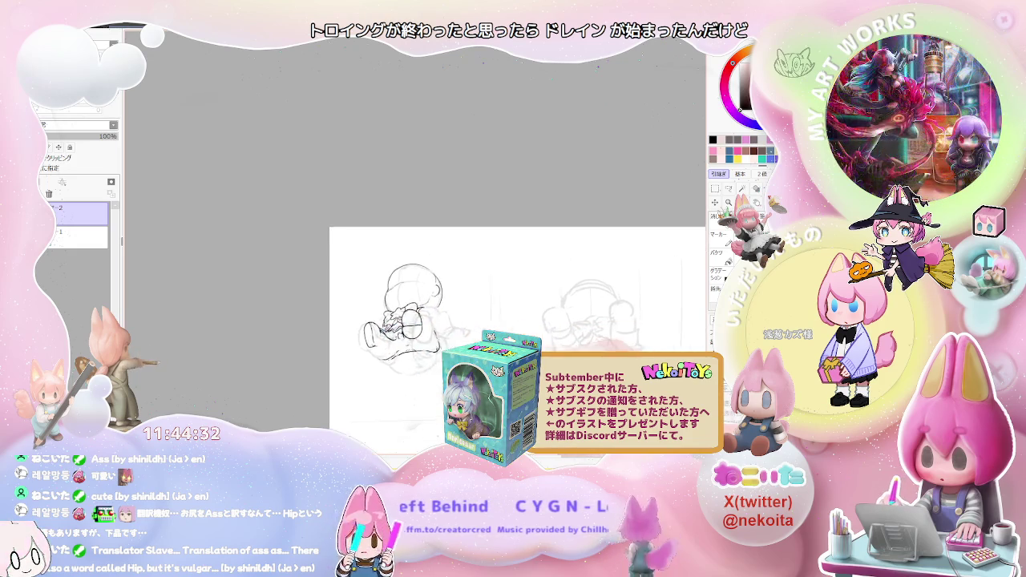
scroll(361, 328, "up", 3)
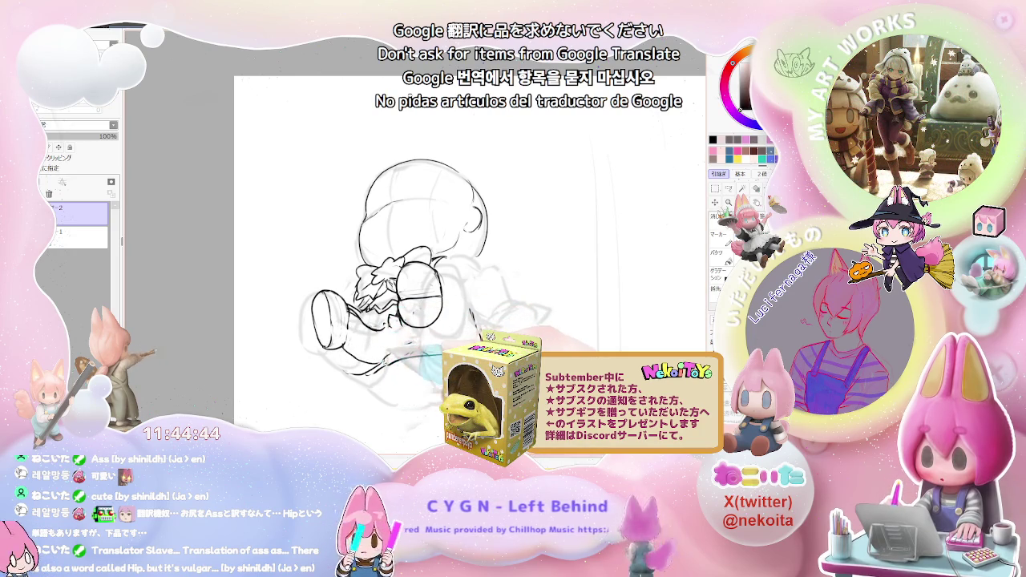
Step: Darken the line under the foot, add a short stroke below the leg, and zoom out
left_click_drag(349, 372, 394, 357)
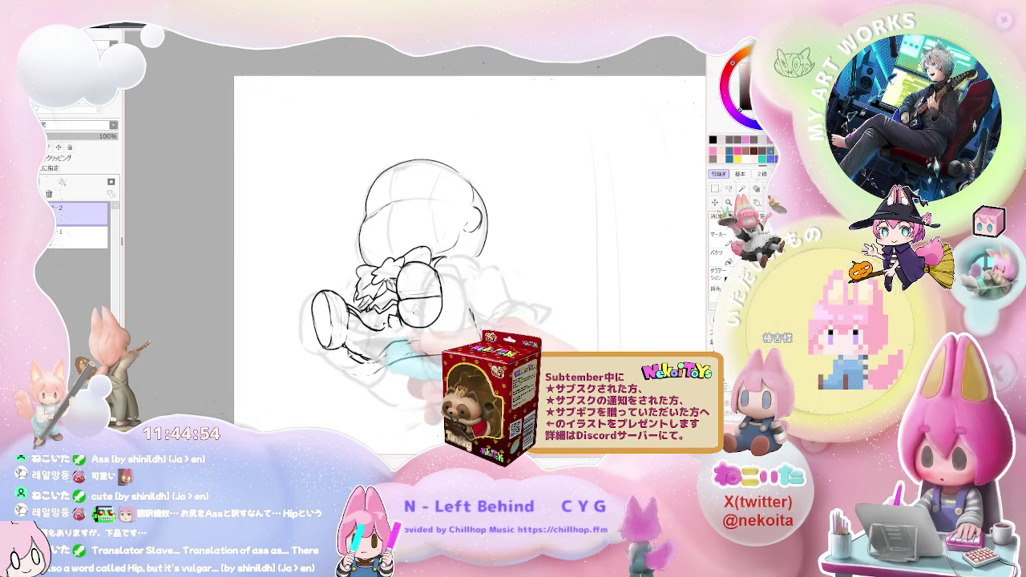
left_click_drag(341, 354, 367, 358)
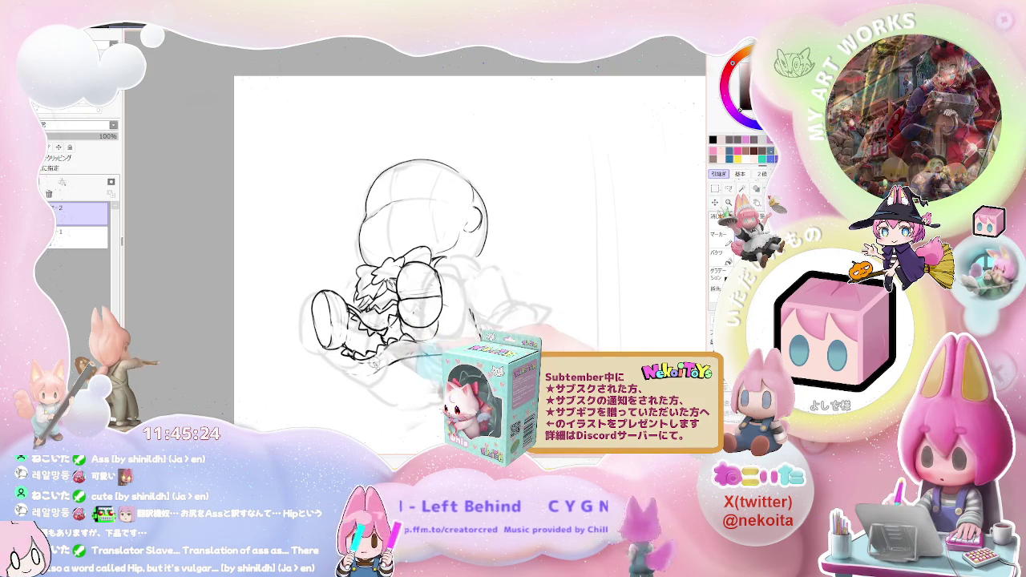
key("ctrl+minus")
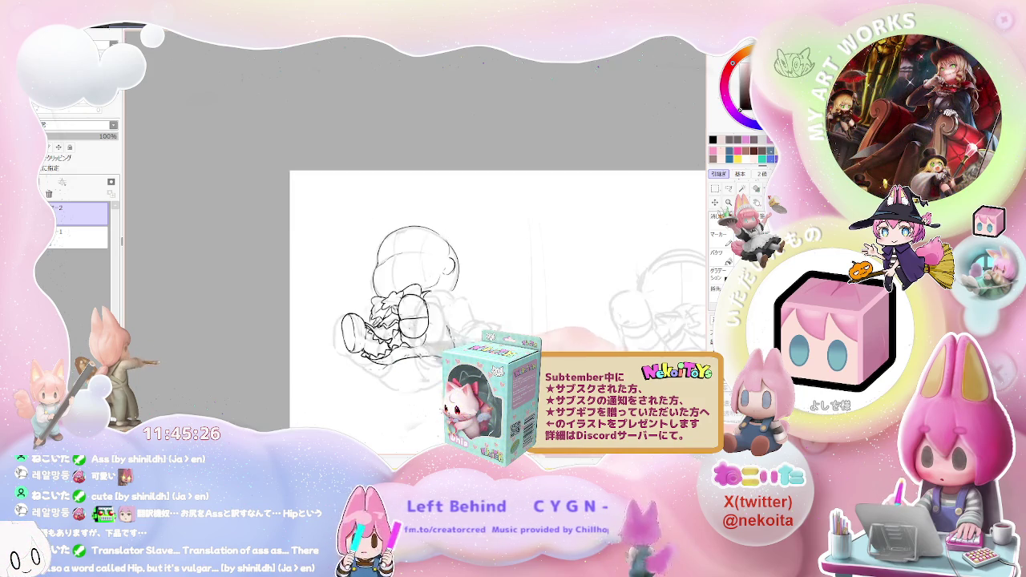
Step: Ink the chibi's lower-left body outline in clean black line
key("ctrl+minus")
key("ctrl+minus")
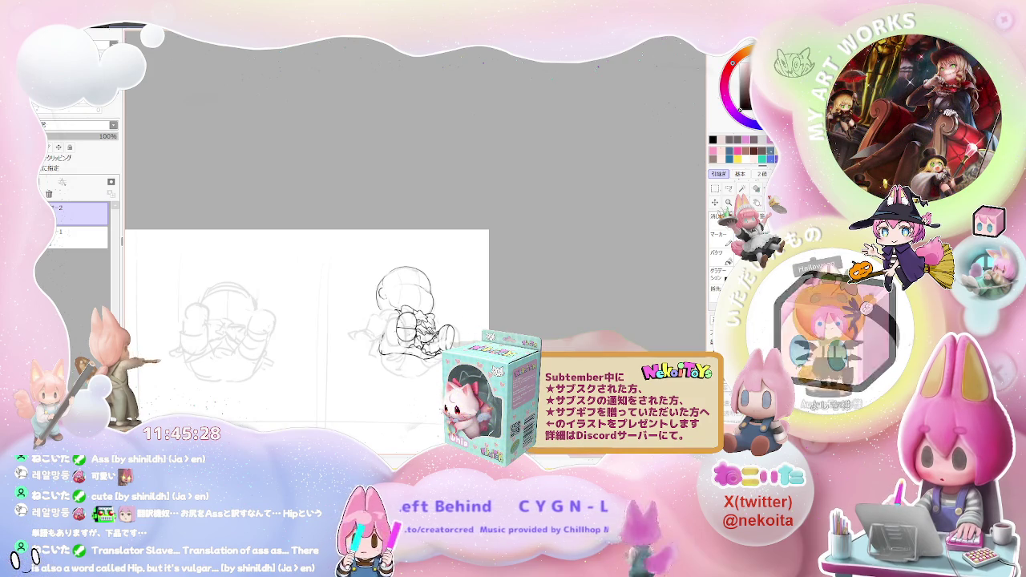
key("ctrl+plus")
key("ctrl+plus")
left_click_drag(361, 362, 409, 328)
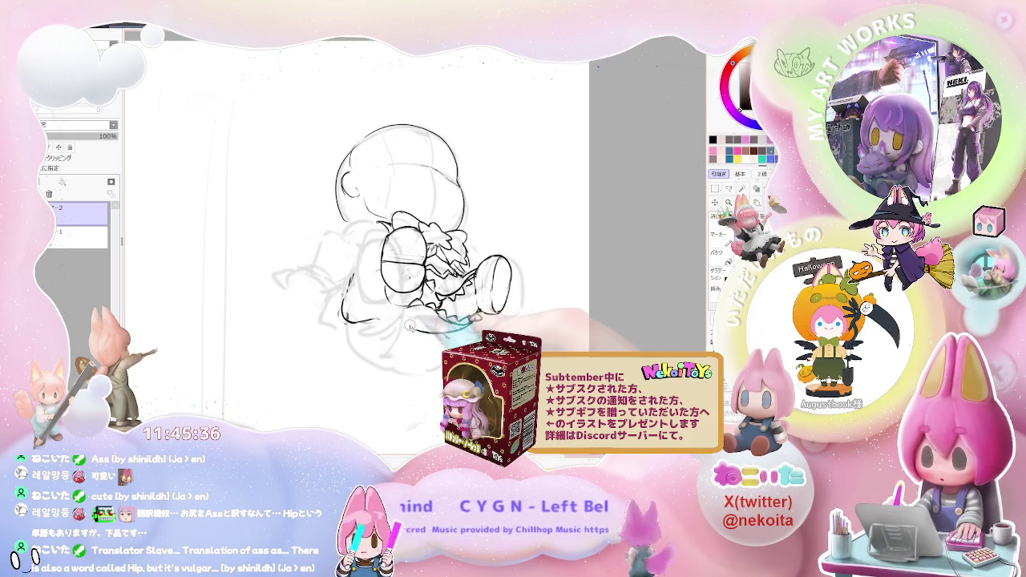
left_click_drag(411, 328, 346, 321)
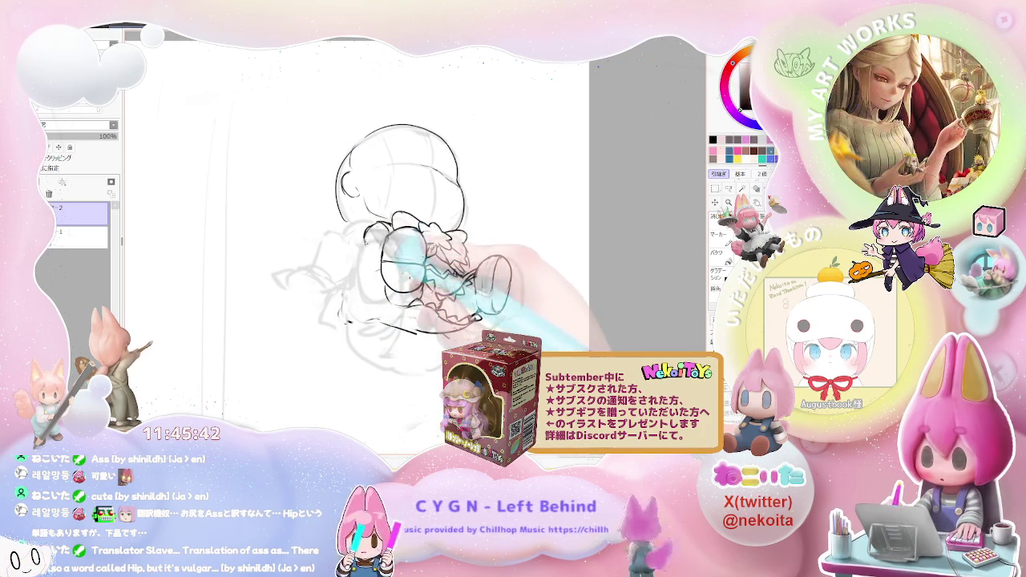
Step: Ink the curls beside the bow, the left-side curve, and the right shoe outline
left_click_drag(369, 231, 367, 235)
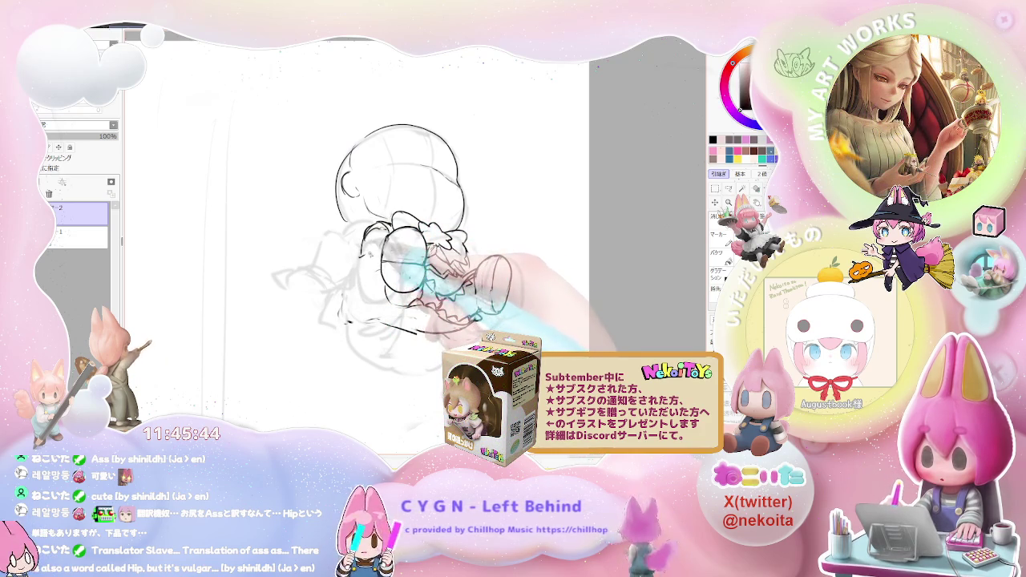
left_click_drag(358, 253, 356, 282)
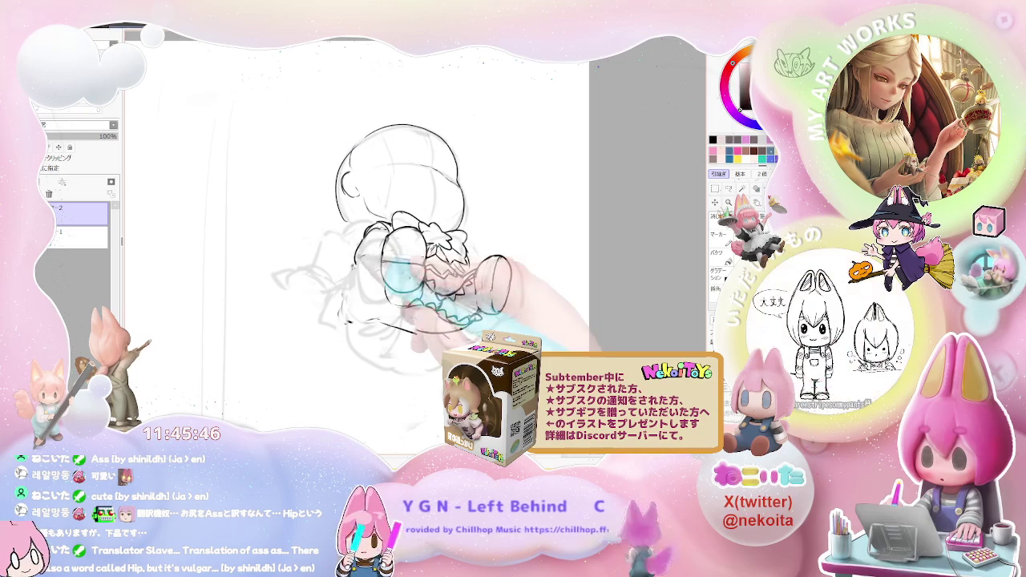
left_click_drag(364, 240, 360, 246)
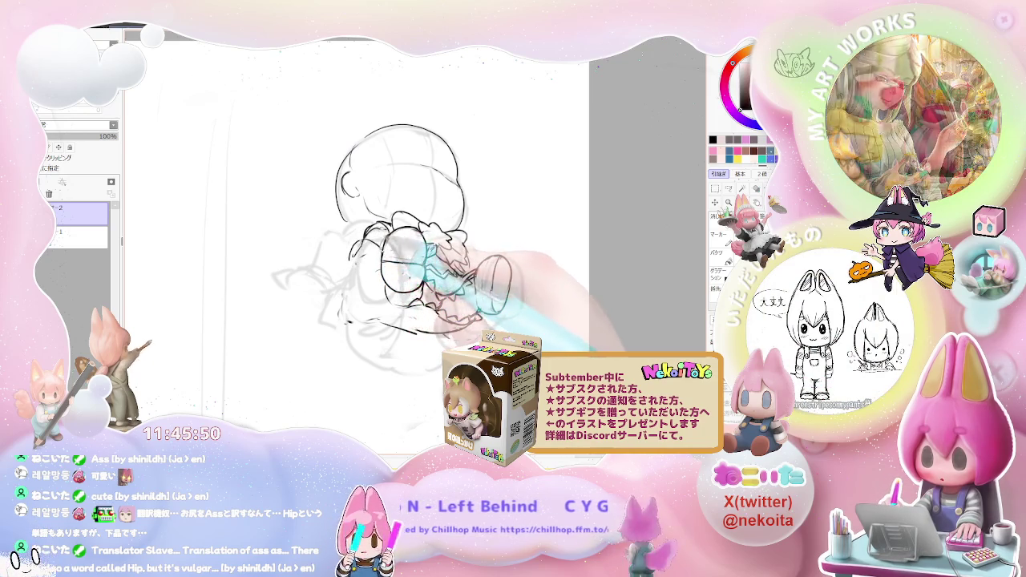
left_click_drag(488, 258, 505, 313)
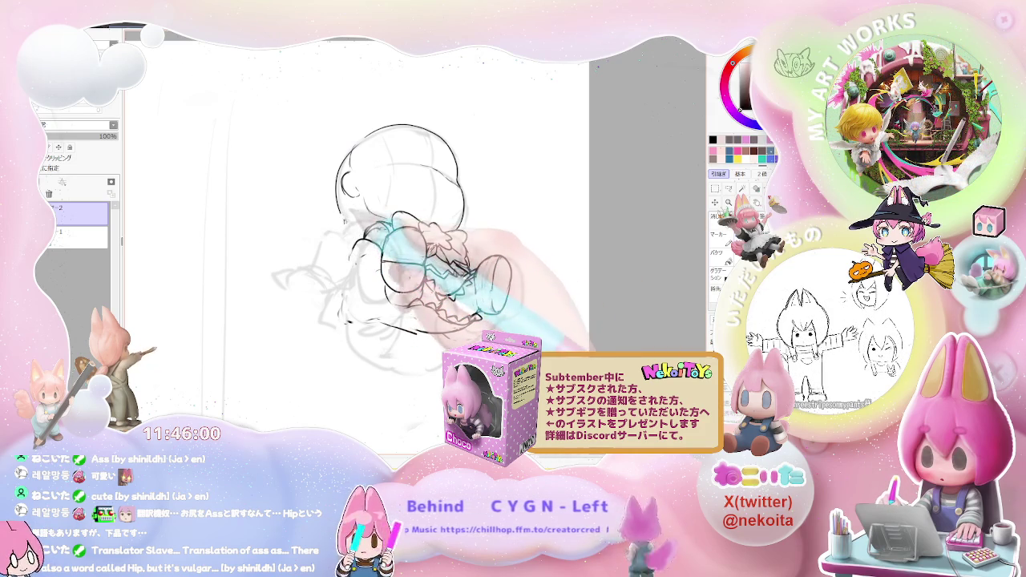
key("ctrl+minus")
key("ctrl+minus")
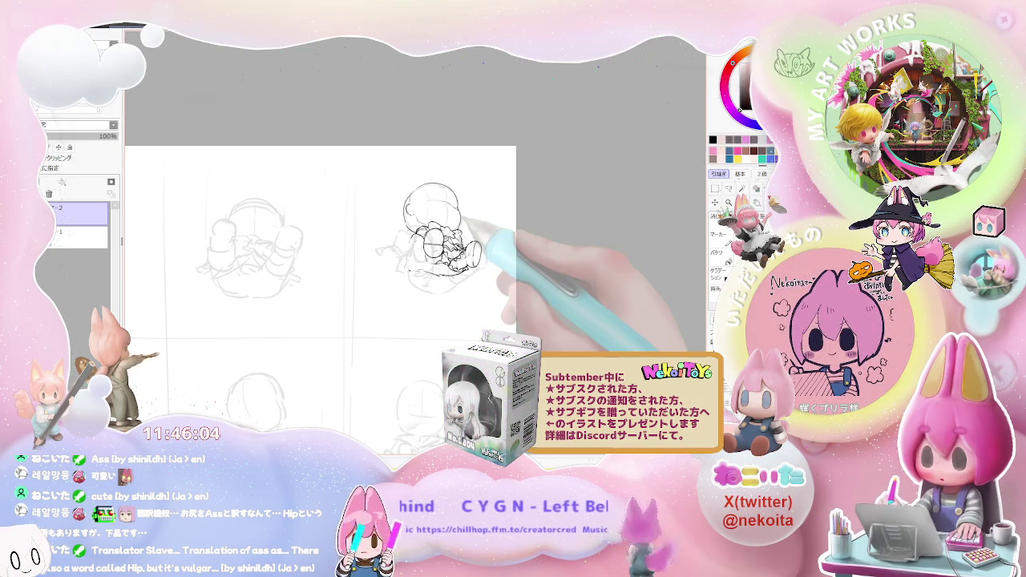
Step: Zoom in on the chibi to ink its skirt and shoe lines, then zoom out to the sketch grid
key("ctrl+plus")
key("ctrl+plus")
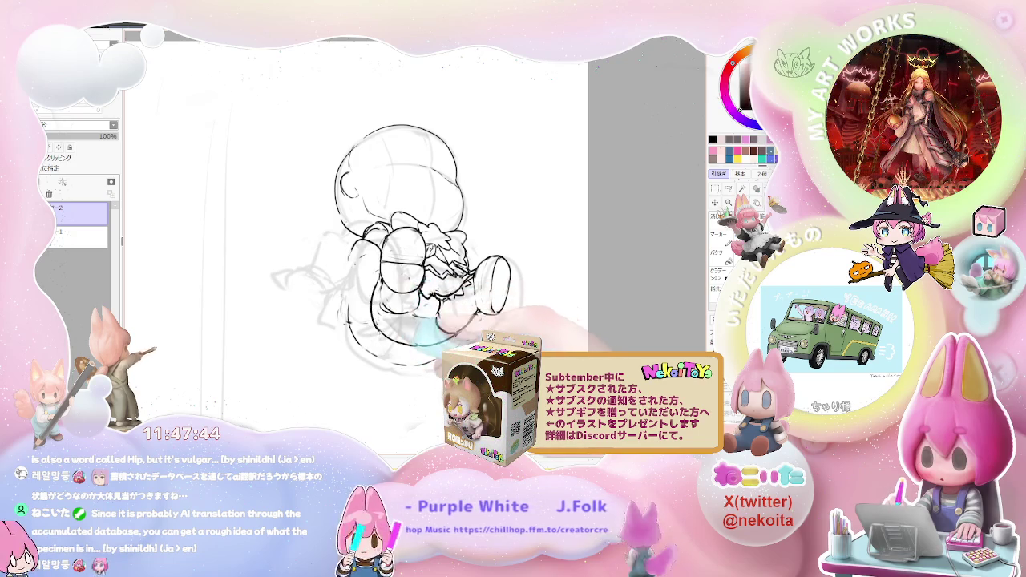
key("minus")
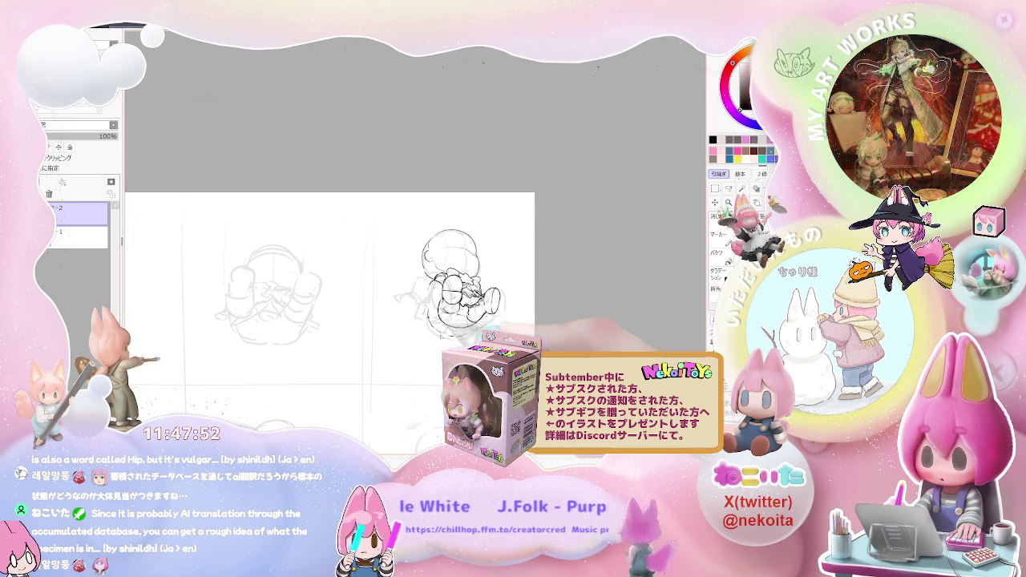
Step: Mirror the canvas view horizontally and darken the chibi's lower-right body outline
key("plus")
key("plus")
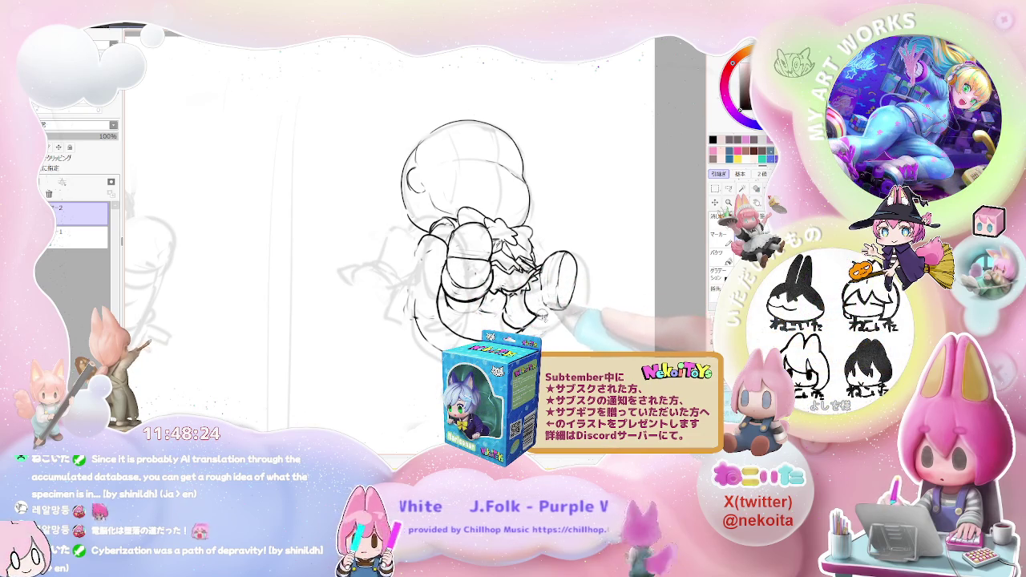
key("minus")
key("minus")
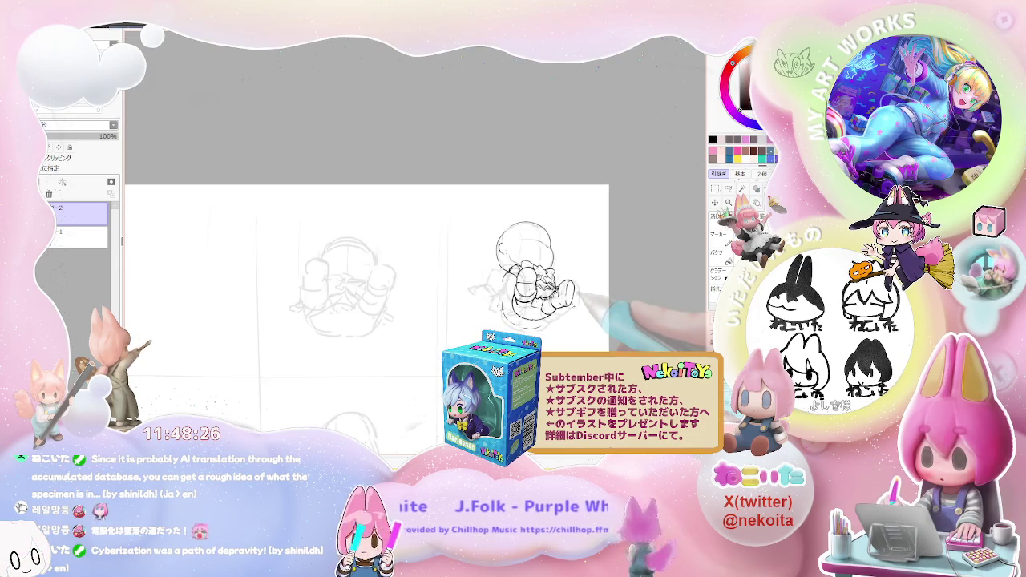
scroll(561, 301, "up", 2)
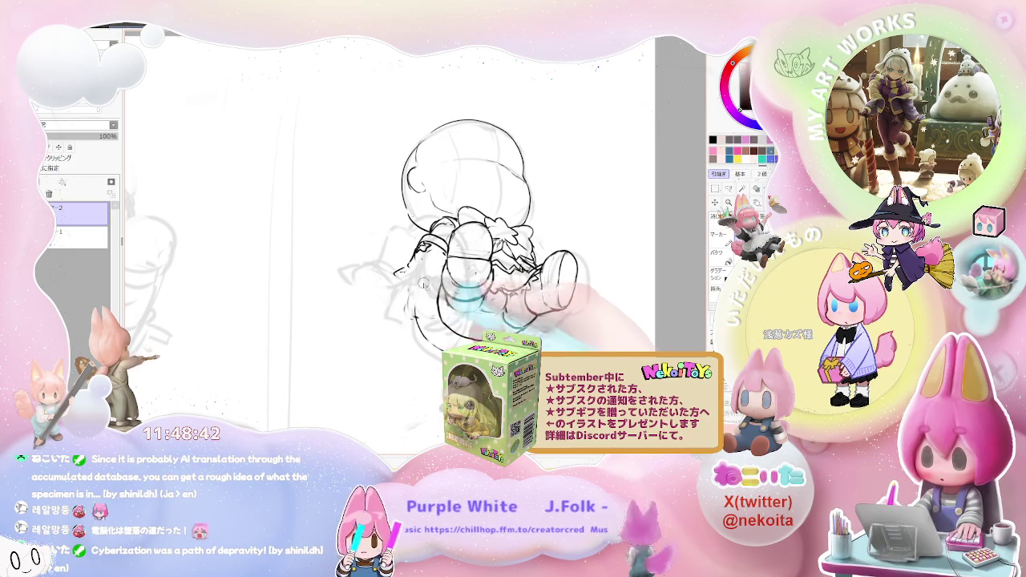
key("h")
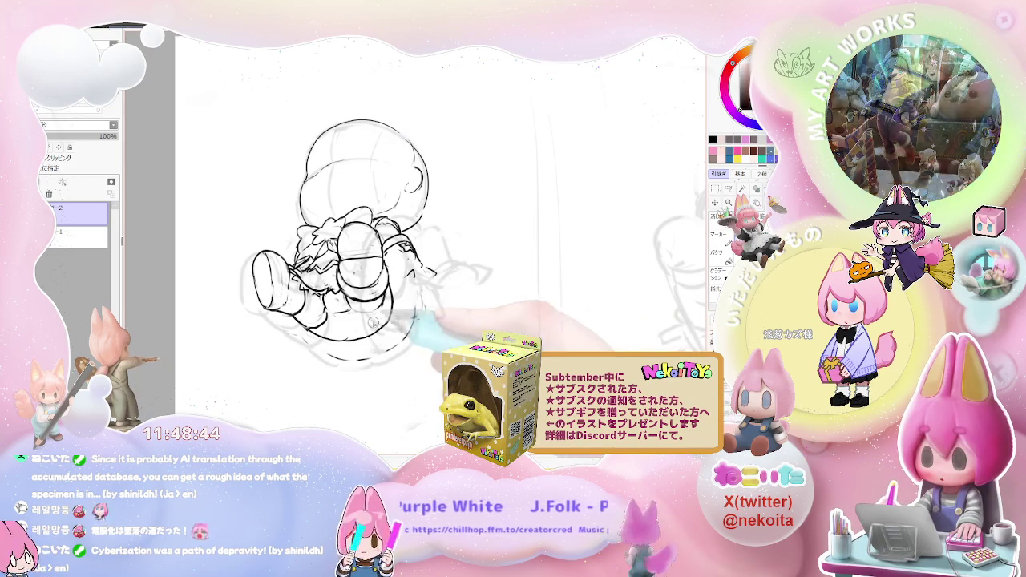
left_click_drag(393, 324, 414, 291)
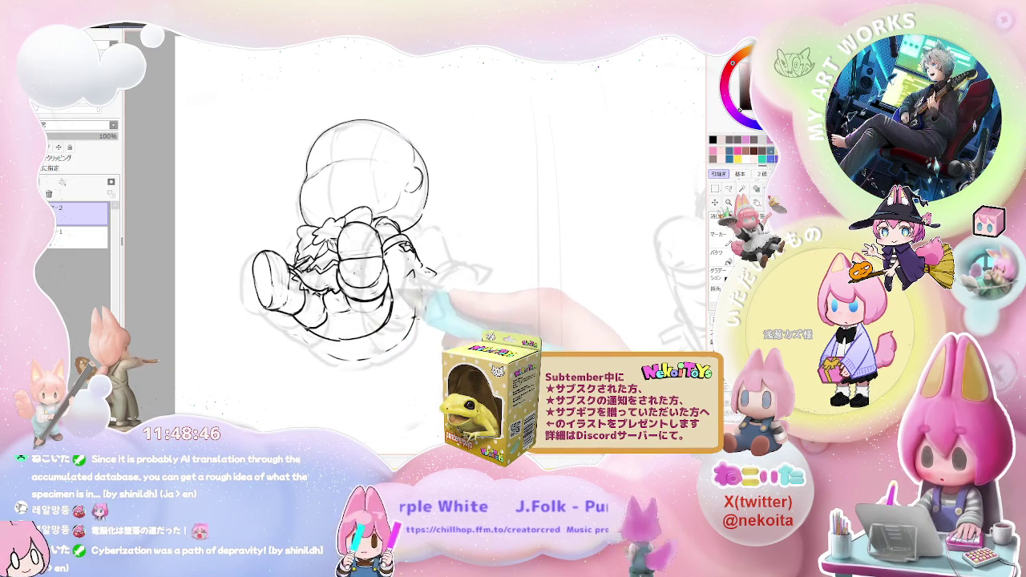
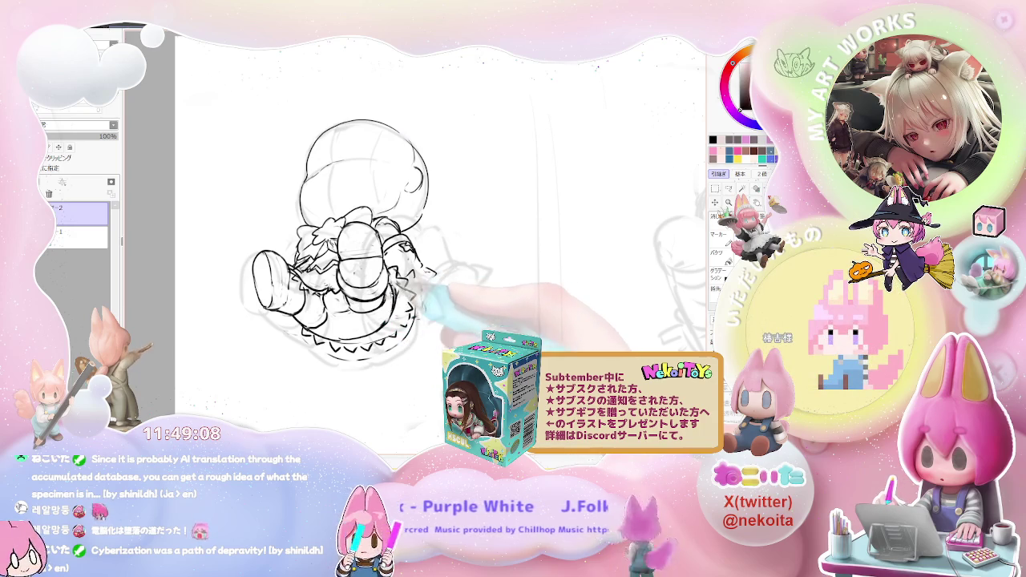
Step: Zoom back in on the jumping figure and flip the canvas horizontally to check it
key("minus")
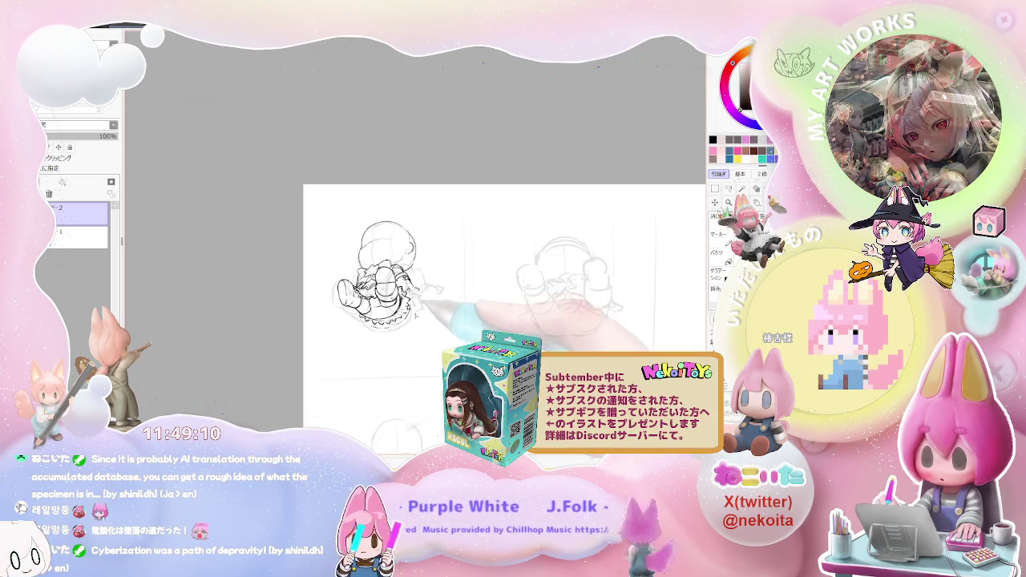
key("plus")
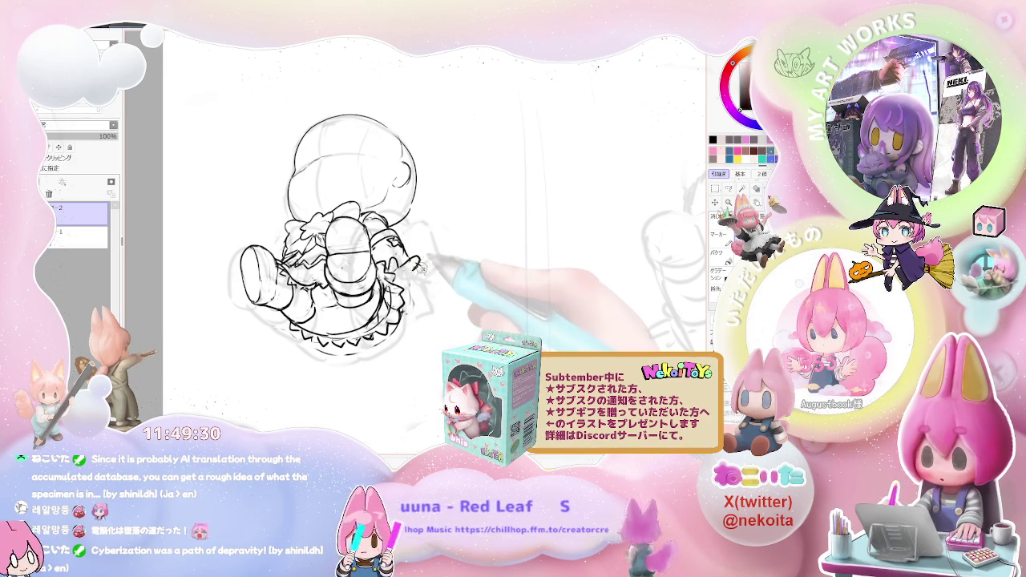
key("h")
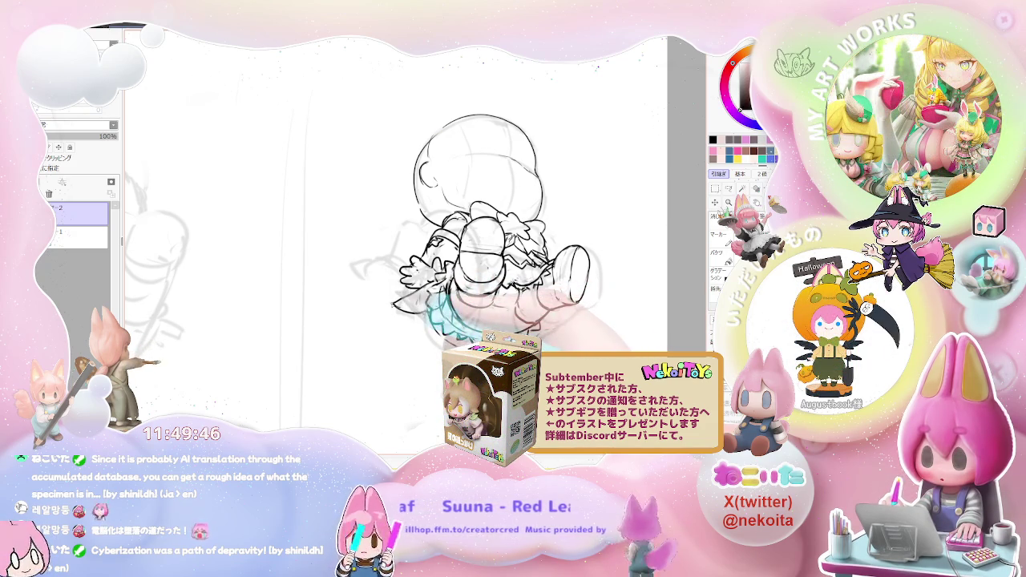
Step: Ink the short line at the skirt's left edge and the lower-left hem curve
left_click_drag(383, 303, 394, 305)
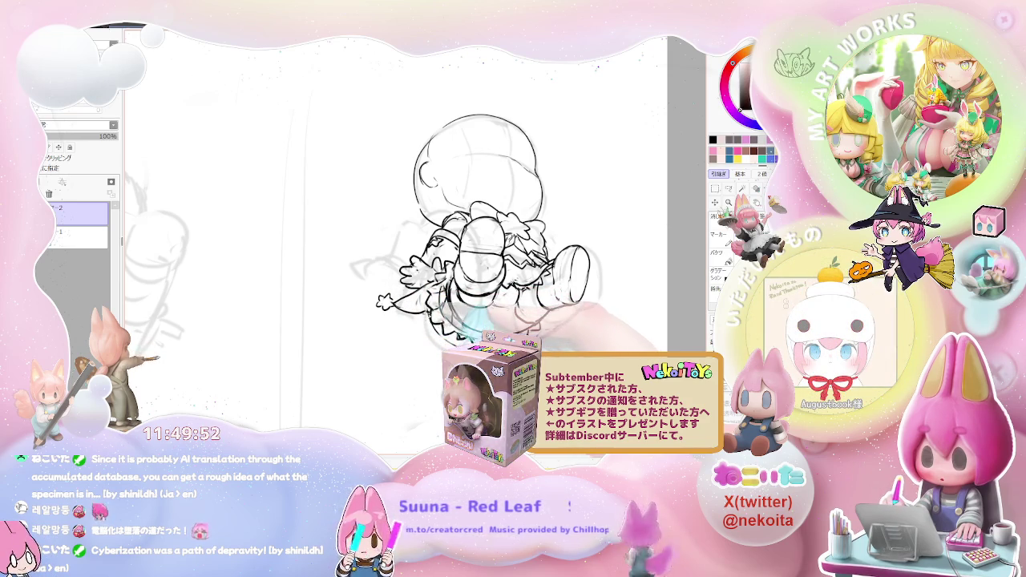
mouse_move(423, 323)
left_mouse_down()
mouse_move(410, 350)
mouse_move(437, 375)
left_mouse_up()
scroll(424, 349, "down", 3)
scroll(424, 350, "up", 1)
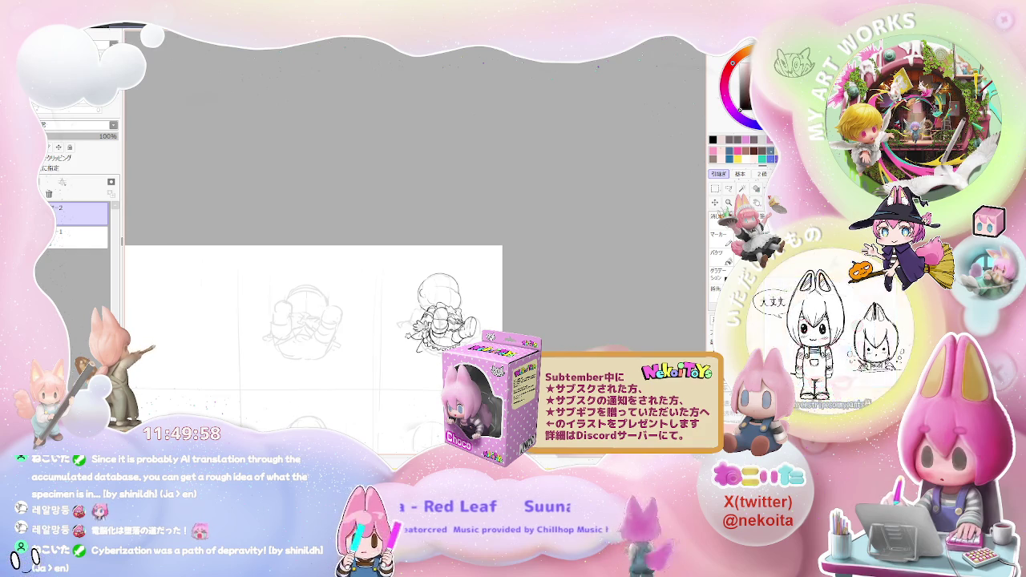
scroll(464, 438, "up", 1)
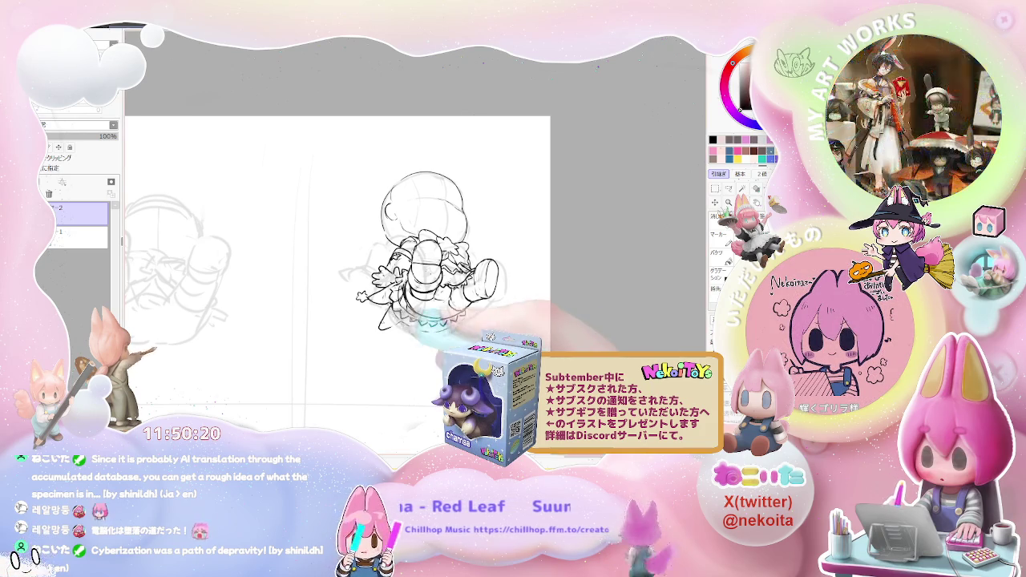
Step: Zoom in close on the jumping chibi, then zoom out to compare it with neighbouring sketches
key("ctrl+plus")
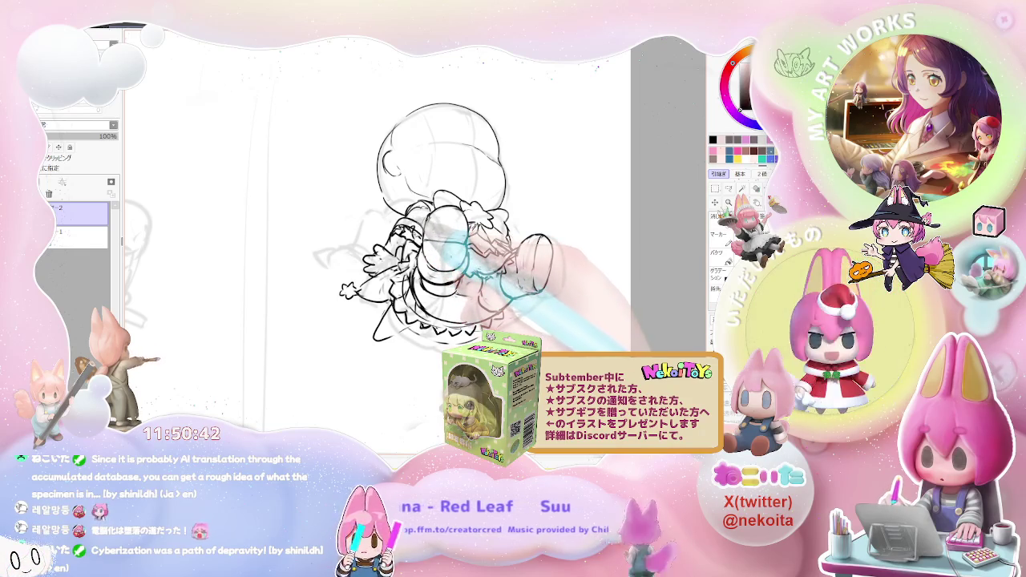
key("ctrl+minus")
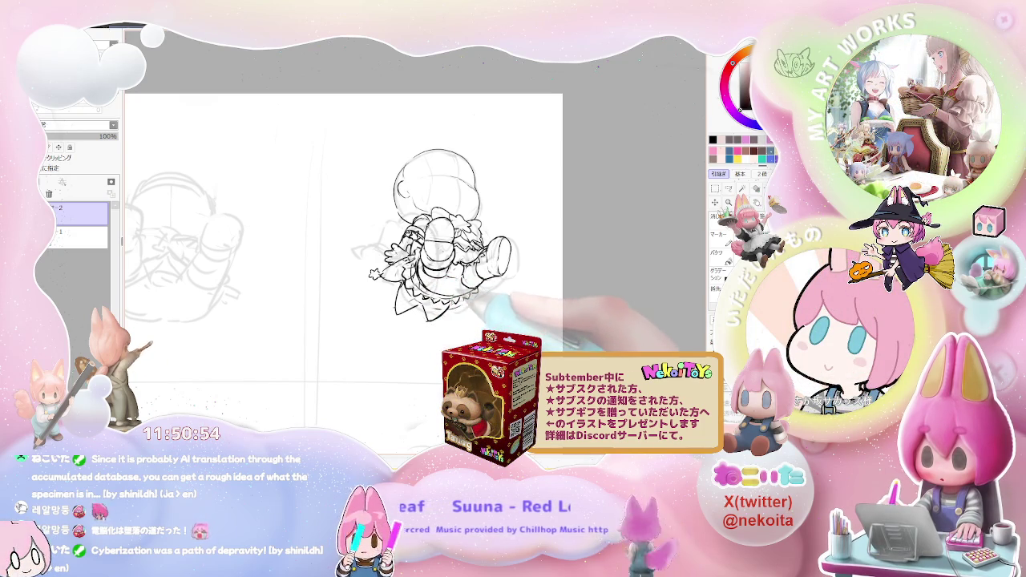
scroll(423, 294, "up", 2)
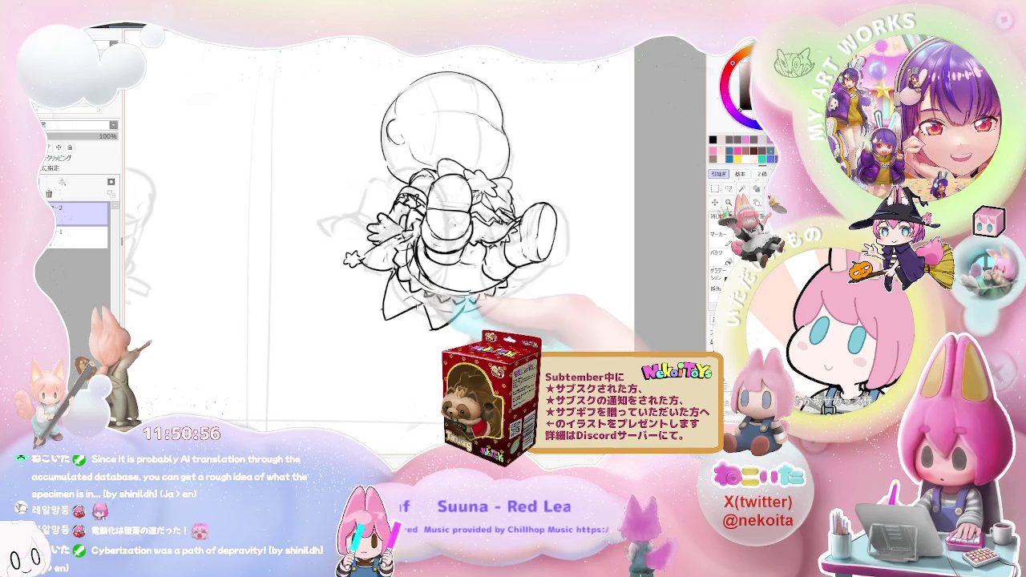
scroll(421, 296, "up", 1)
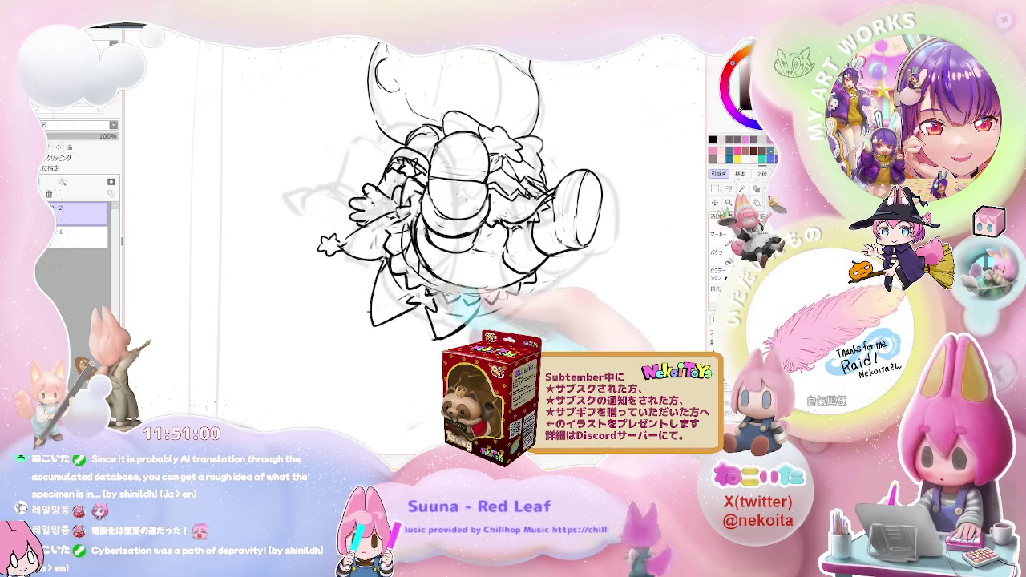
scroll(392, 313, "down", 2)
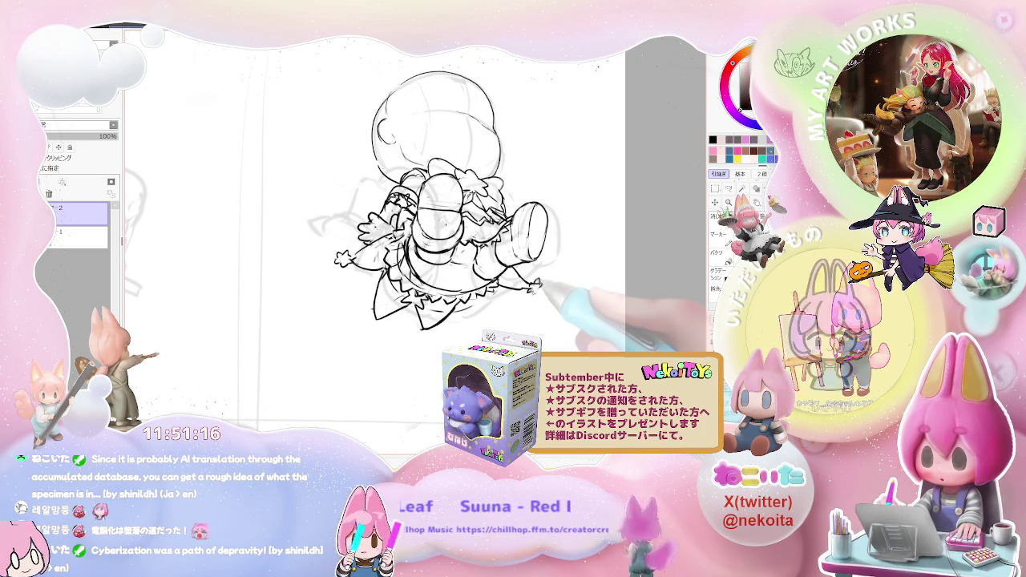
scroll(535, 273, "down", 2)
scroll(513, 152, "up", 1)
scroll(513, 152, "up", 1)
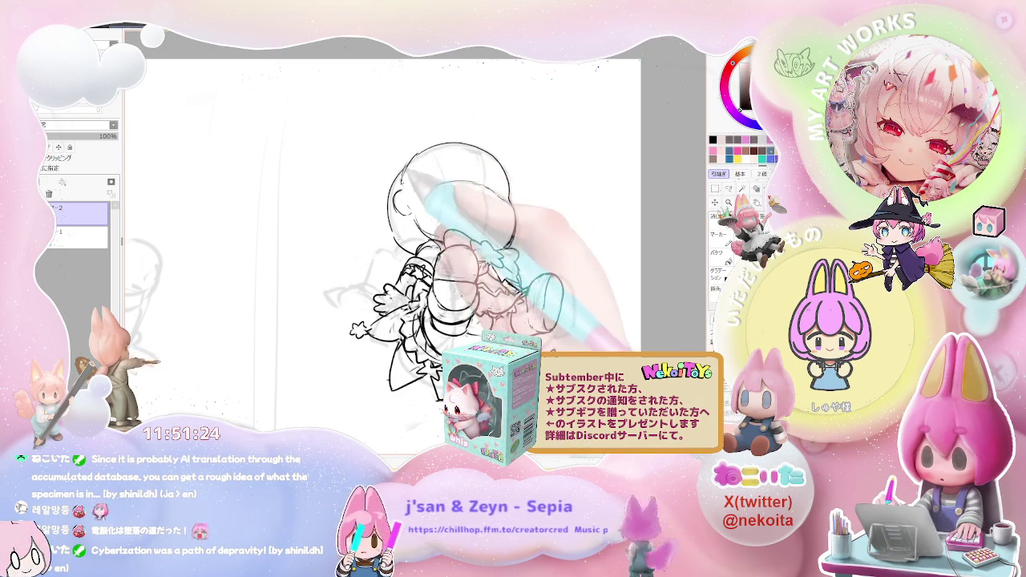
scroll(537, 228, "down", 2)
Step: Scroll-zoom around the inked chibi and pan to show more of the pose grid
scroll(538, 228, "down", 1)
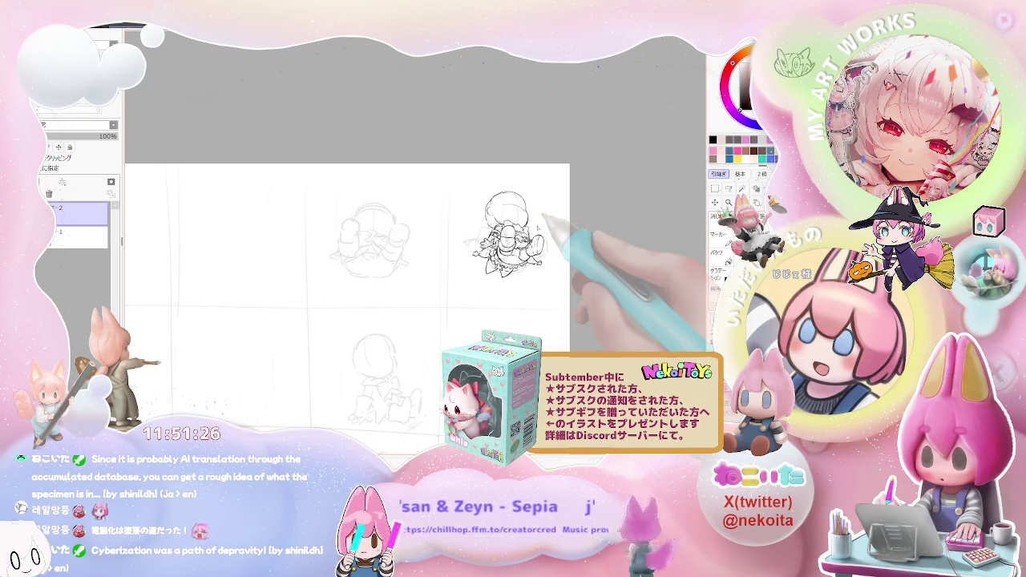
scroll(538, 229, "down", 1)
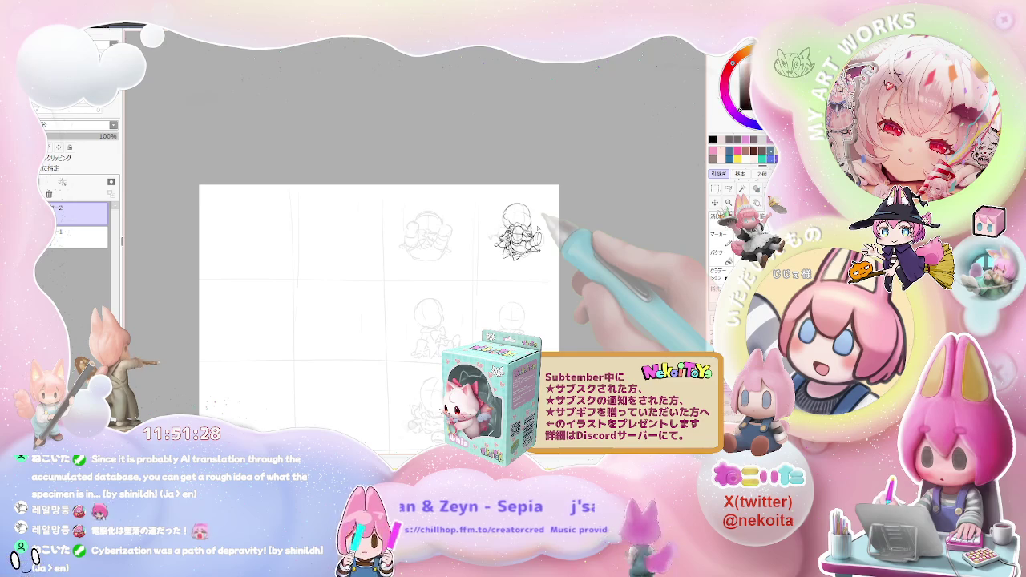
scroll(539, 227, "up", 2)
scroll(539, 228, "up", 1)
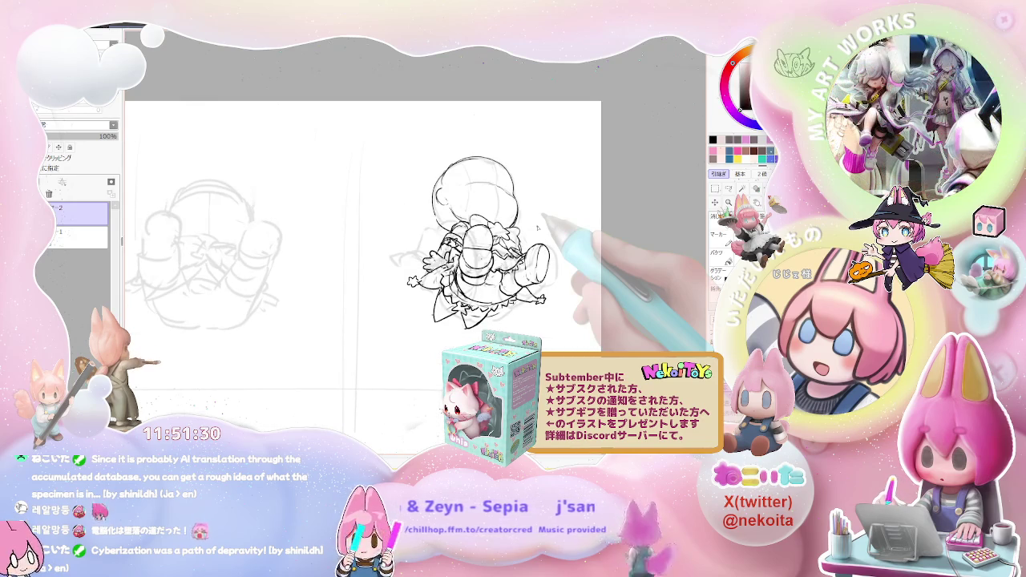
scroll(538, 228, "down", 1)
left_click_drag(538, 227, 422, 253)
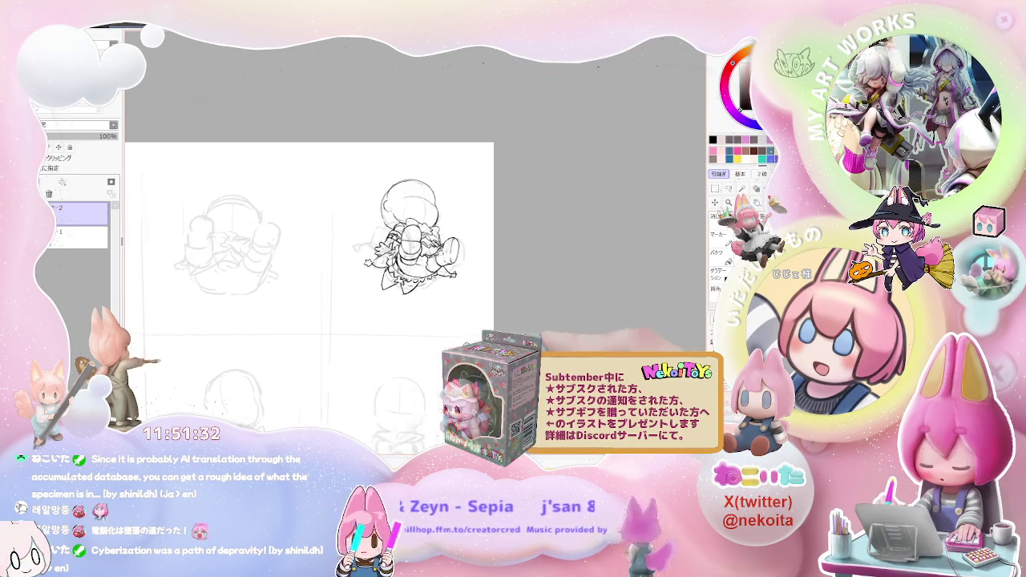
Step: Zoom in and out to bring the panels below the jumping figure into view
scroll(364, 208, "up", 1)
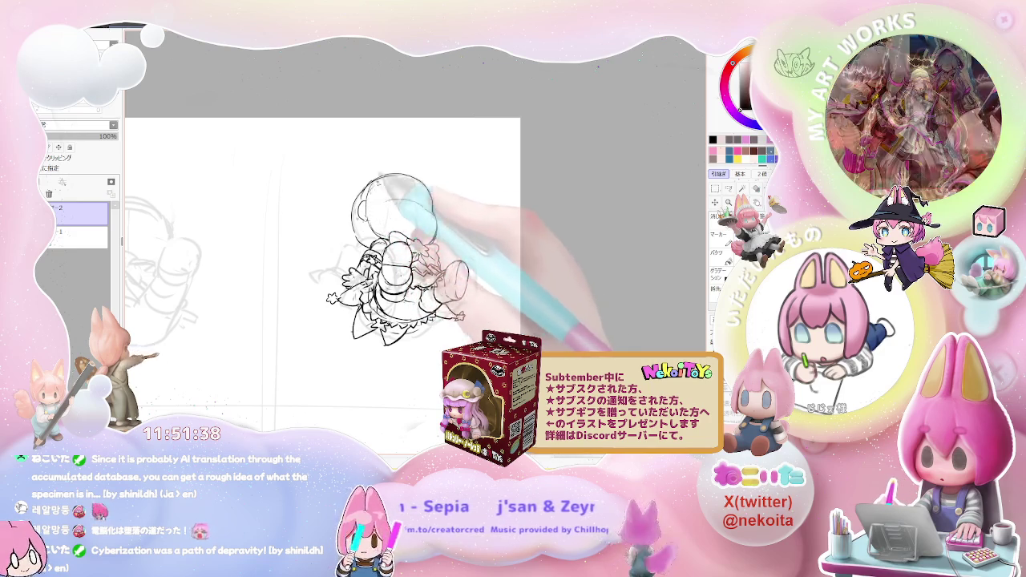
scroll(411, 239, "down", 2)
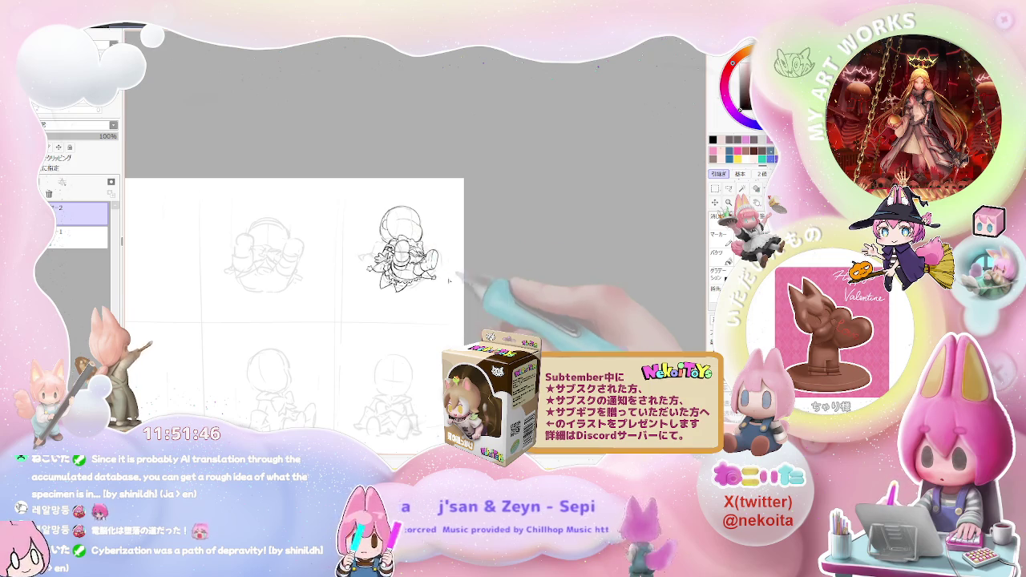
scroll(432, 253, "up", 2)
scroll(432, 253, "up", 1)
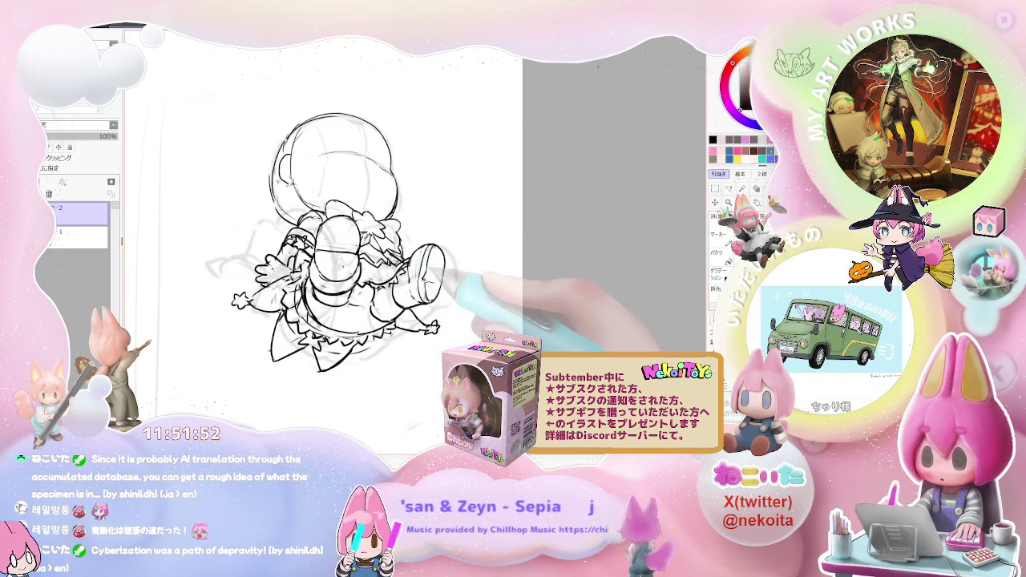
scroll(449, 288, "down", 1)
scroll(449, 289, "down", 2)
scroll(415, 286, "down", 1)
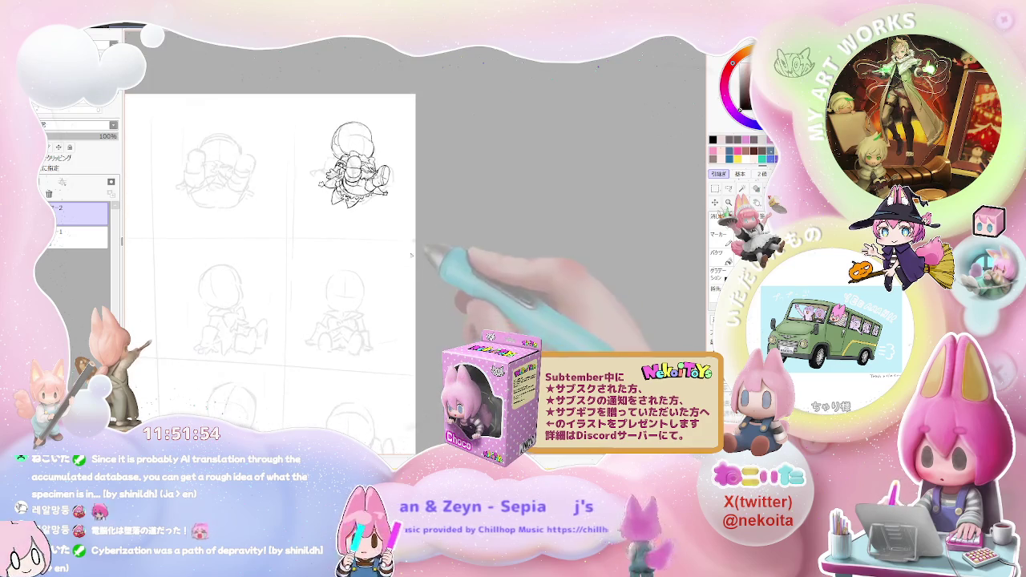
scroll(415, 286, "down", 1)
scroll(414, 287, "down", 1)
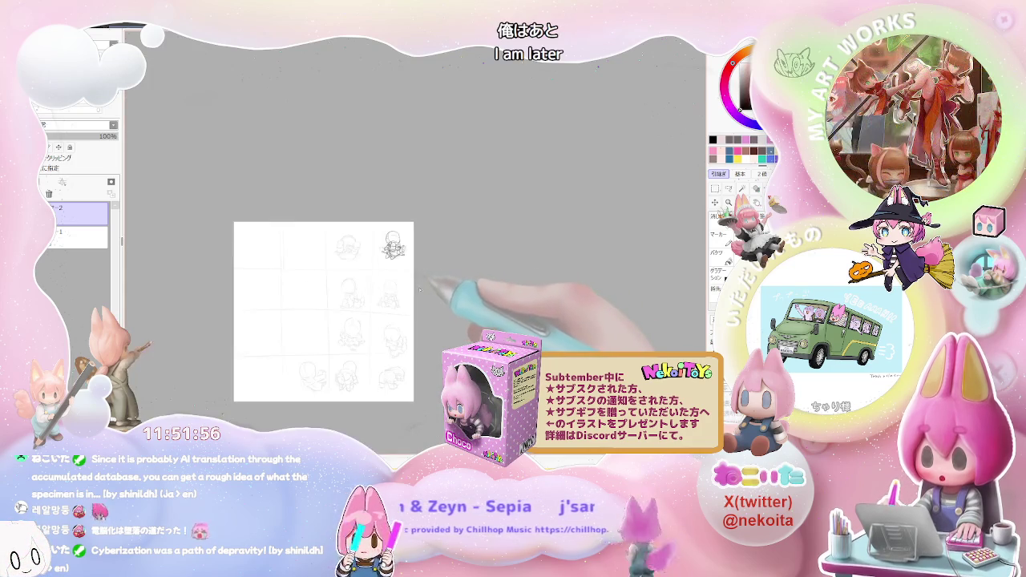
scroll(400, 269, "up", 1)
scroll(390, 250, "up", 1)
scroll(390, 250, "up", 1)
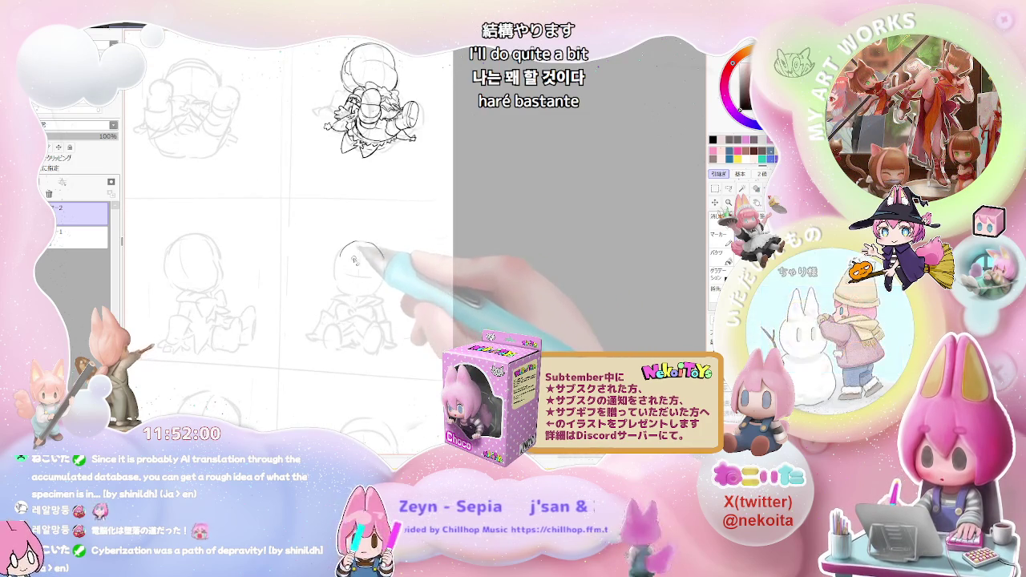
Step: Ink the seated figure's head outline, neck bow, leg lines and flared skirt
left_click_drag(383, 254, 349, 246)
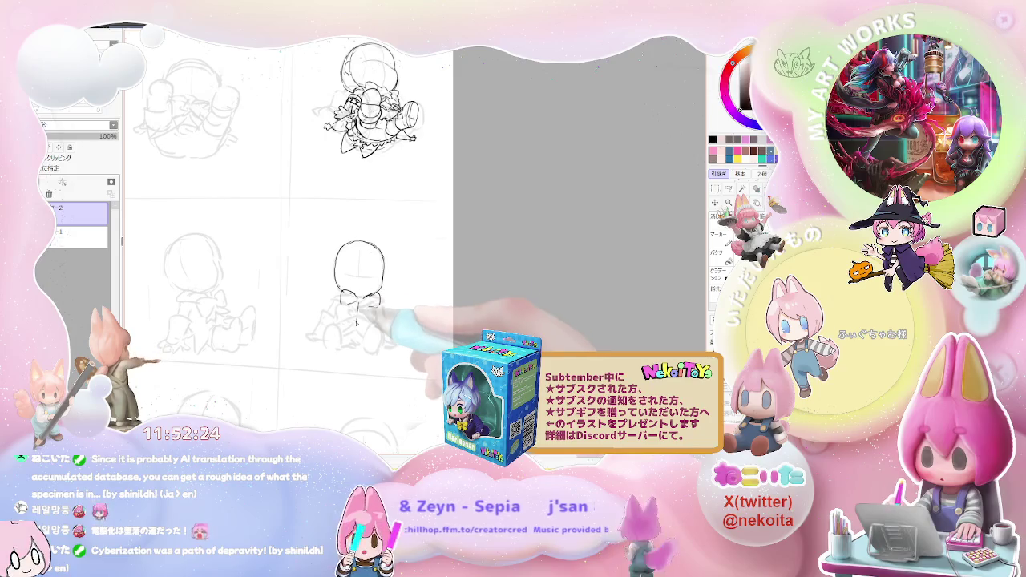
mouse_move(361, 298)
left_mouse_down()
mouse_move(383, 306)
mouse_move(343, 319)
left_mouse_up()
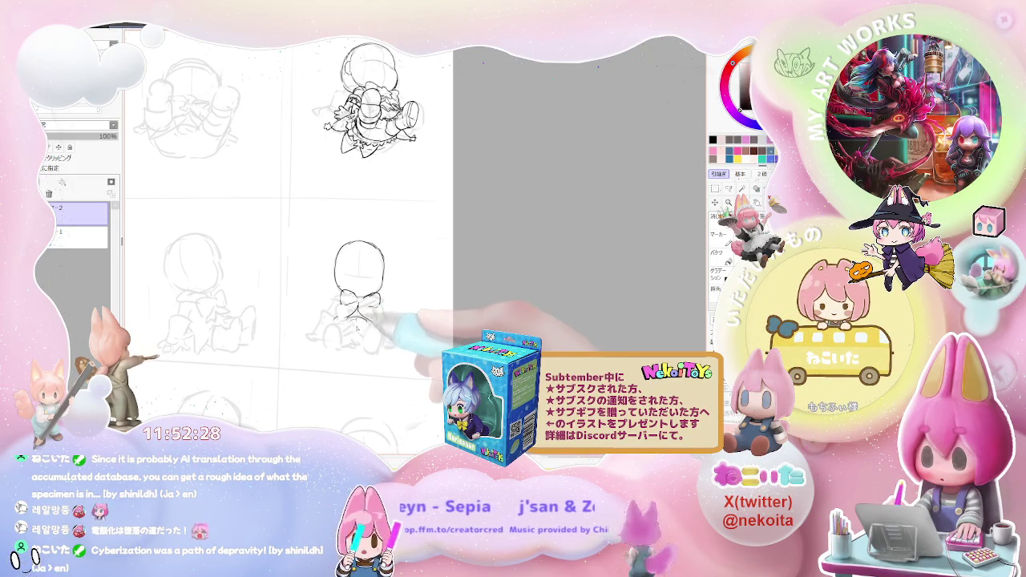
mouse_move(383, 308)
left_mouse_down()
mouse_move(393, 317)
mouse_move(380, 336)
left_mouse_up()
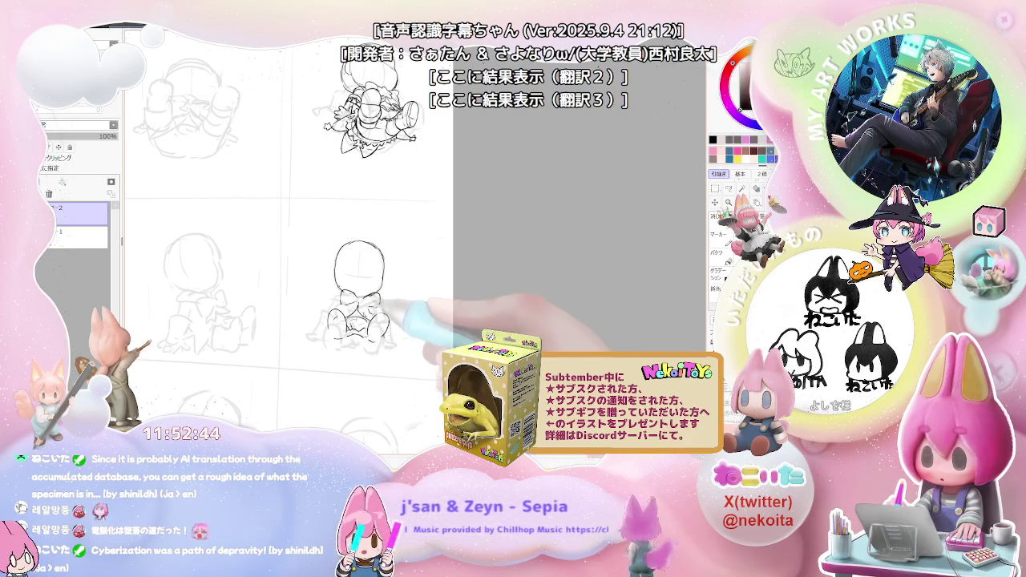
left_click_drag(337, 313, 314, 330)
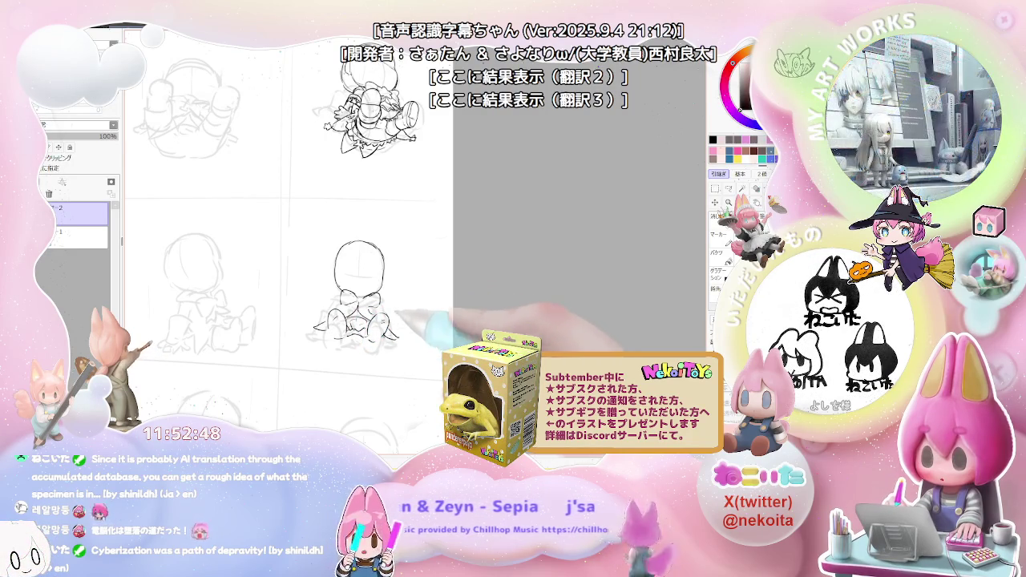
scroll(361, 272, "up", 2)
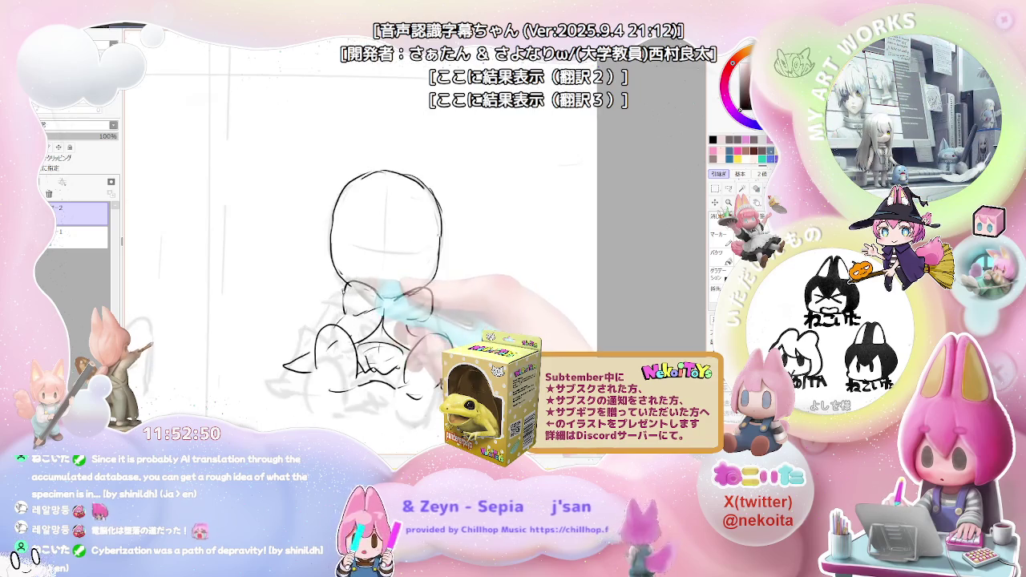
left_click_drag(336, 298, 397, 308)
scroll(361, 272, "down", 3)
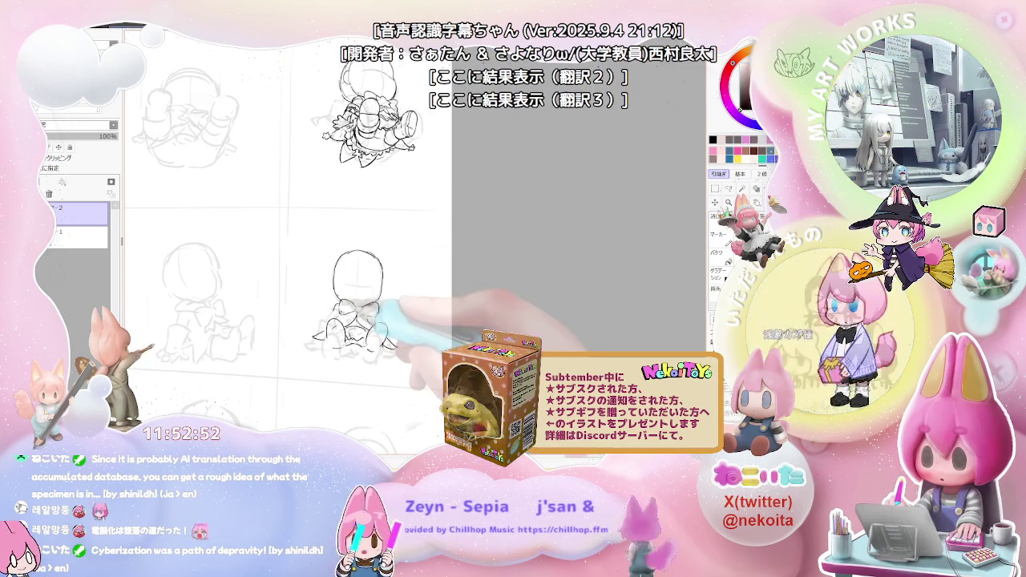
scroll(361, 272, "up", 3)
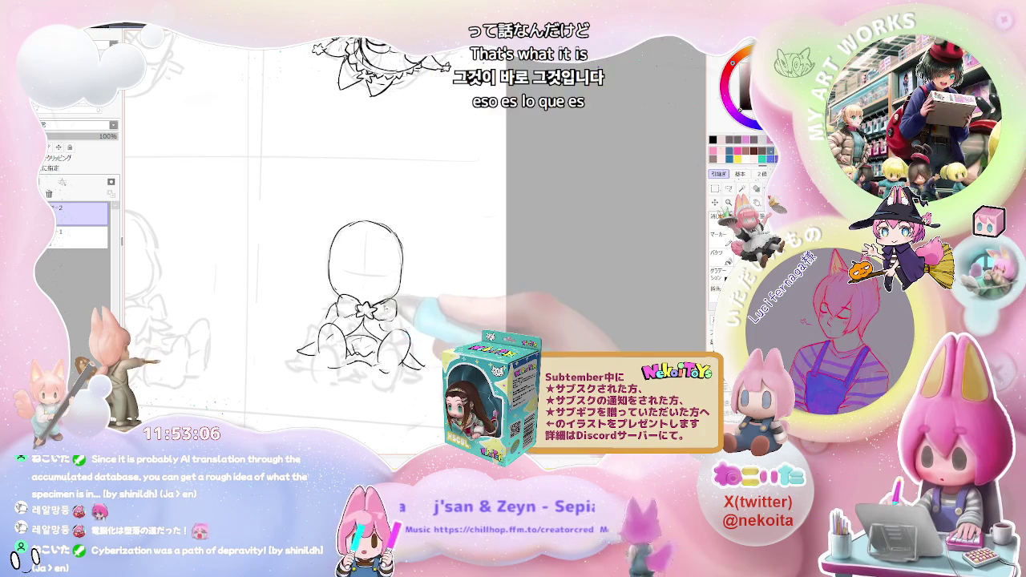
Step: Zoom between the seated figure and nearby panels, ending on the whole page grid
key("ctrl+minus")
key("ctrl+minus")
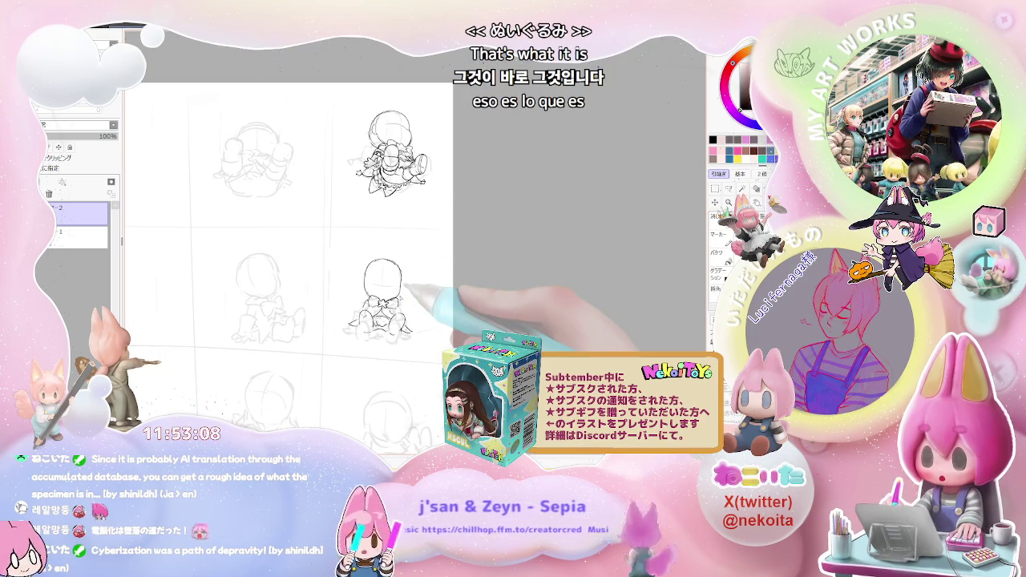
key("ctrl+plus")
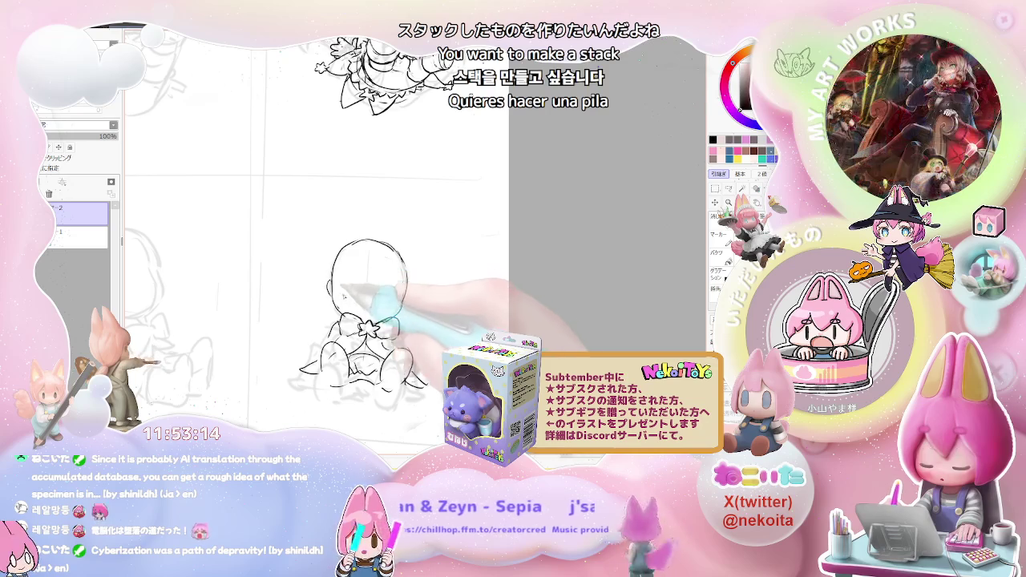
key("ctrl+minus")
key("ctrl+minus")
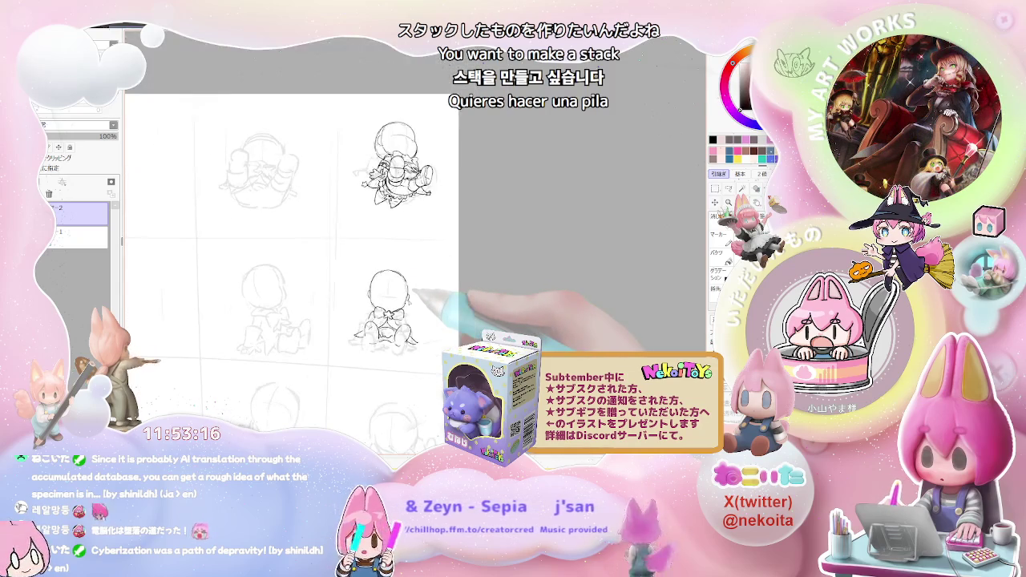
key("ctrl+plus")
key("ctrl+plus")
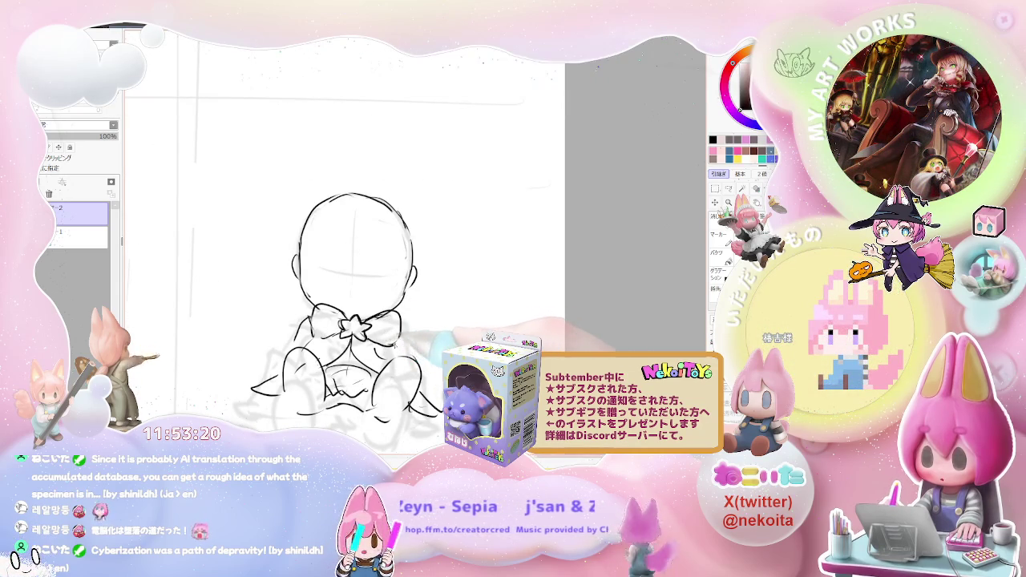
key("ctrl+minus")
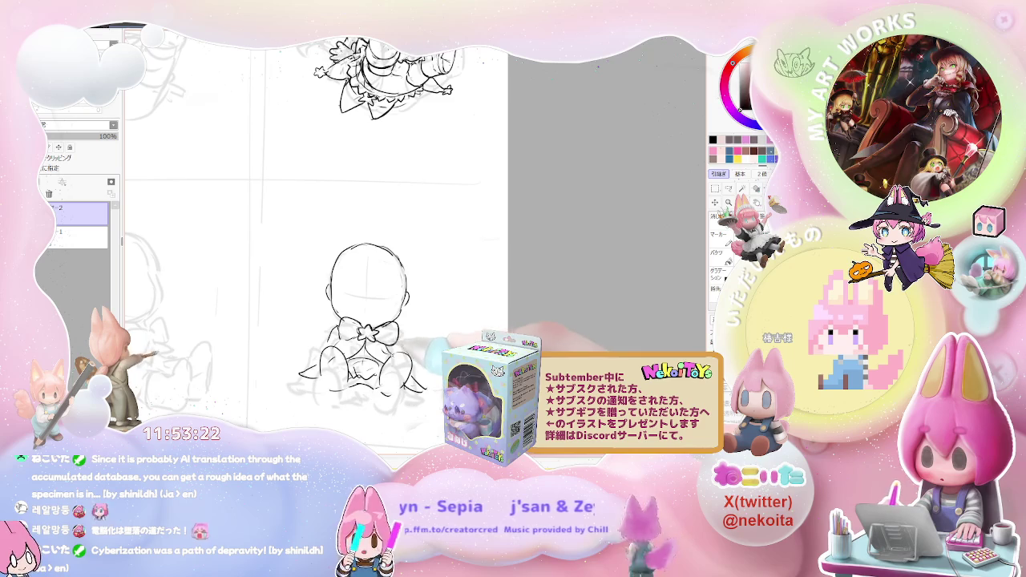
key("ctrl+minus")
key("ctrl+minus")
key("ctrl+minus")
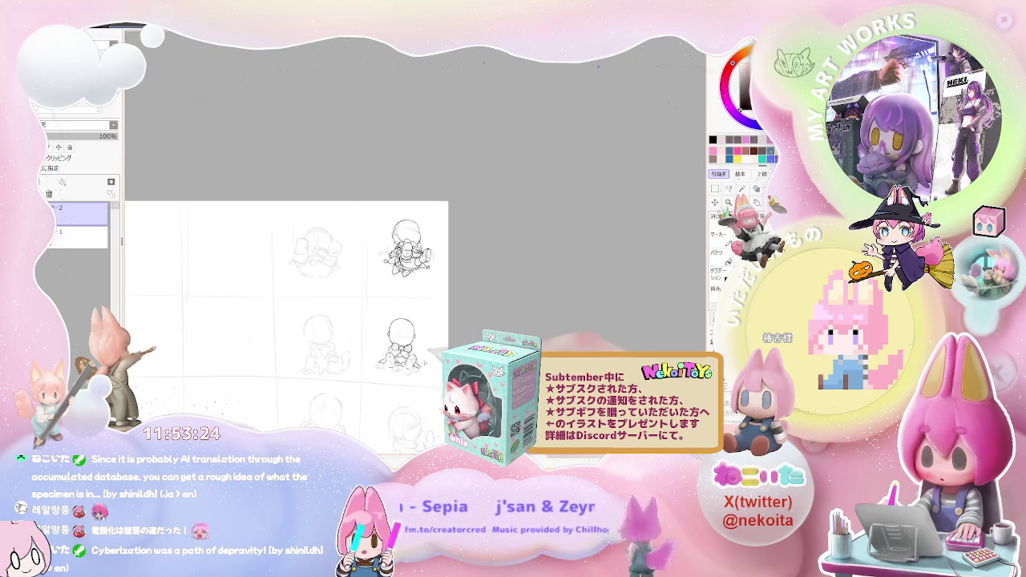
key("ctrl+minus")
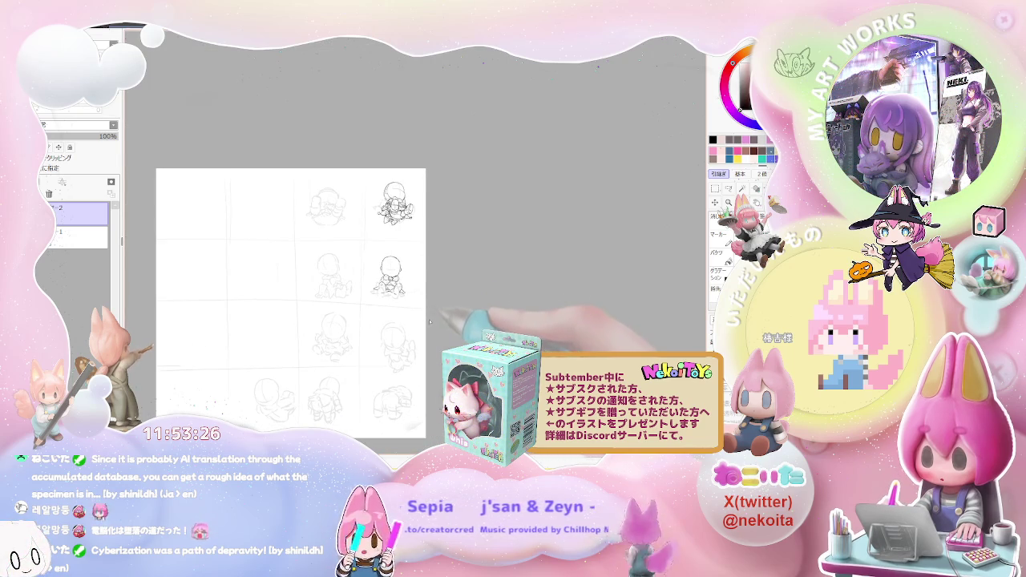
Step: Zoom in close and draw a zigzag frill across the seated figure's lap, then check it
key("ctrl+plus")
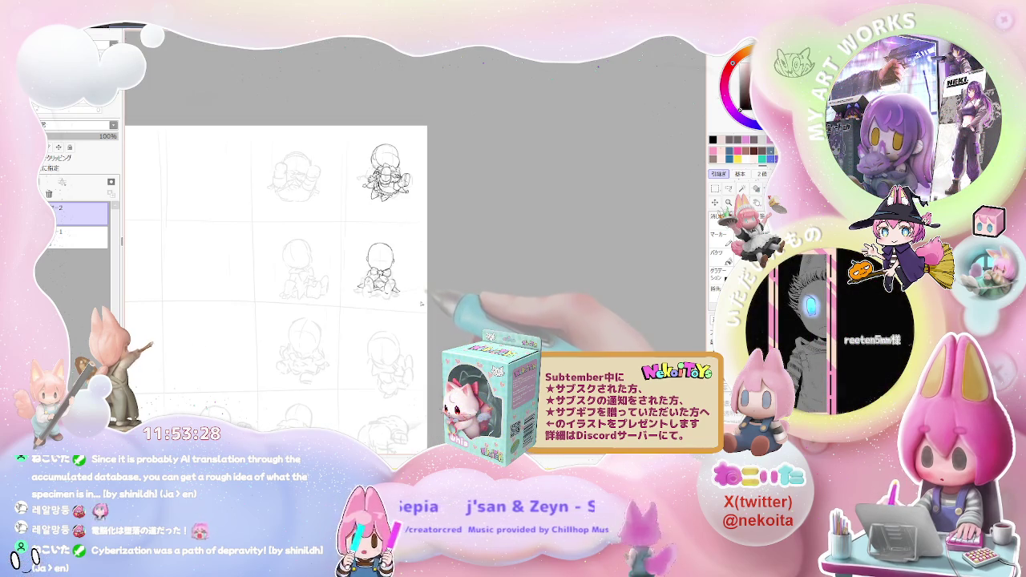
key("ctrl+plus")
key("ctrl+plus")
key("ctrl+plus")
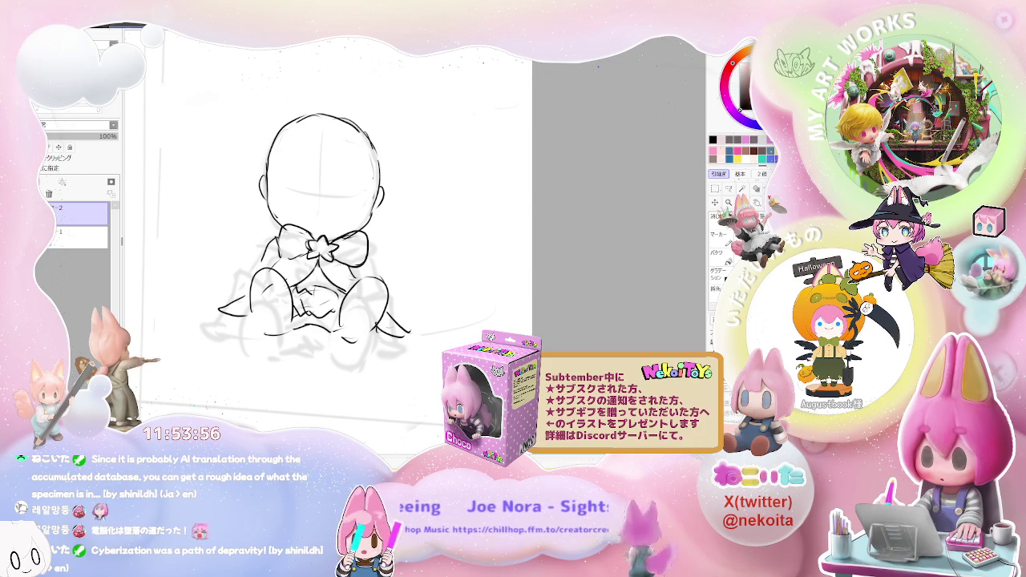
key("ctrl+plus")
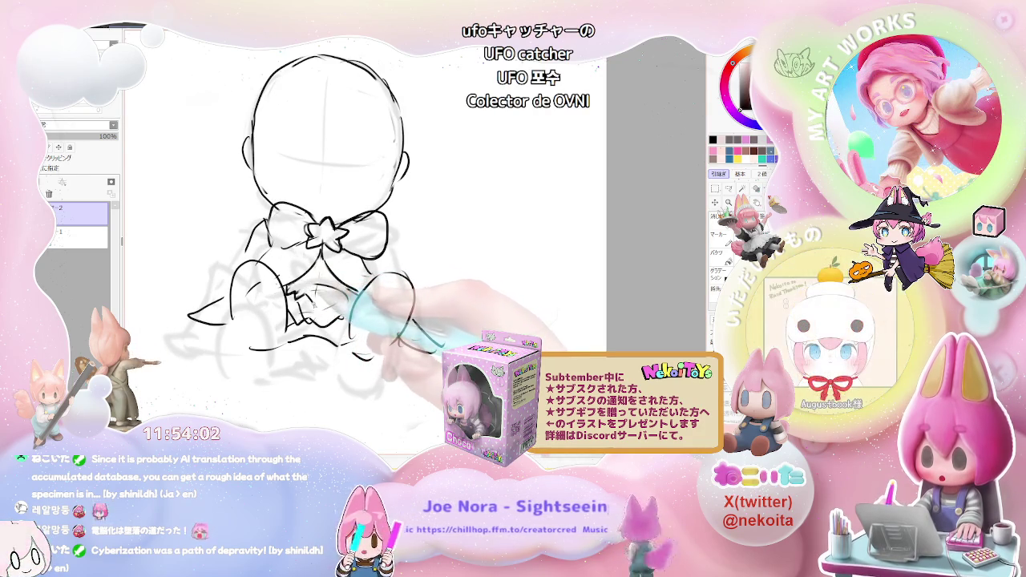
left_click_drag(290, 297, 351, 298)
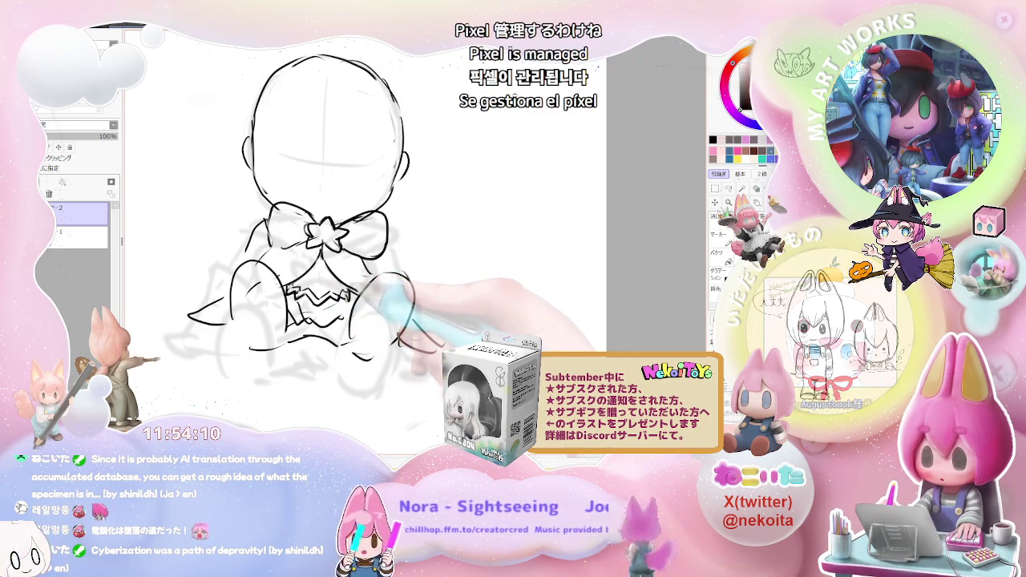
key("ctrl+minus")
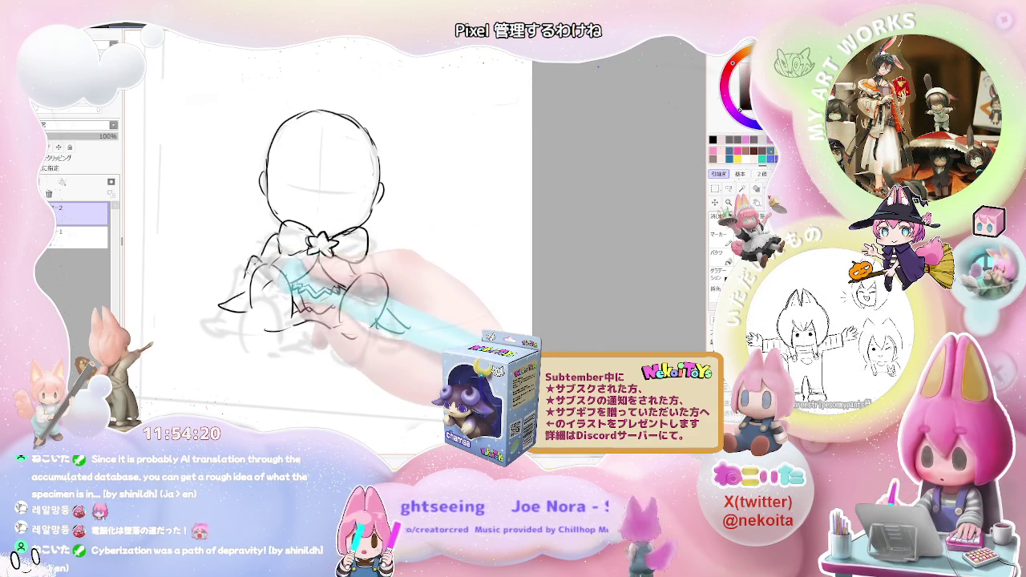
key("ctrl+minus")
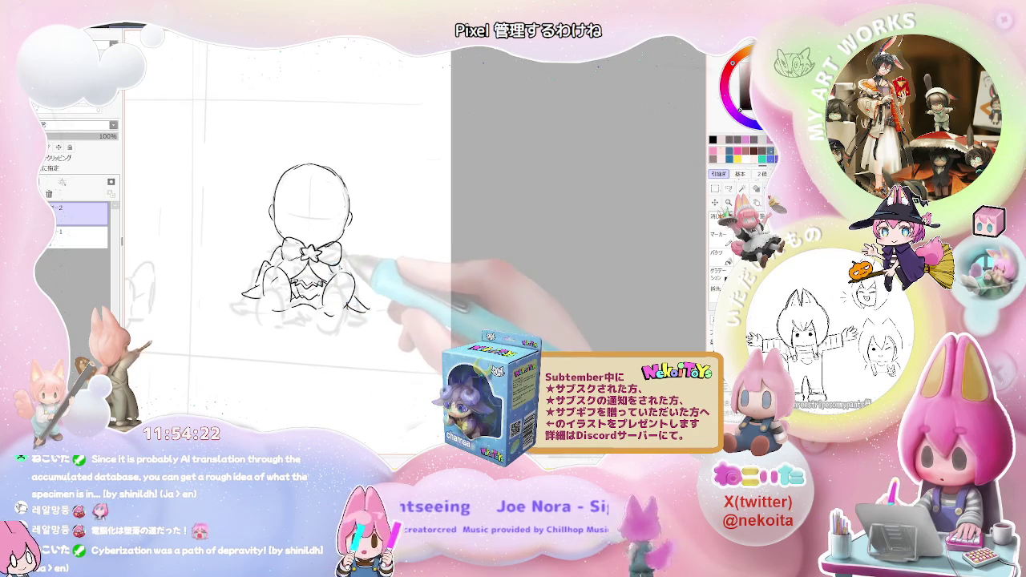
key("ctrl+plus")
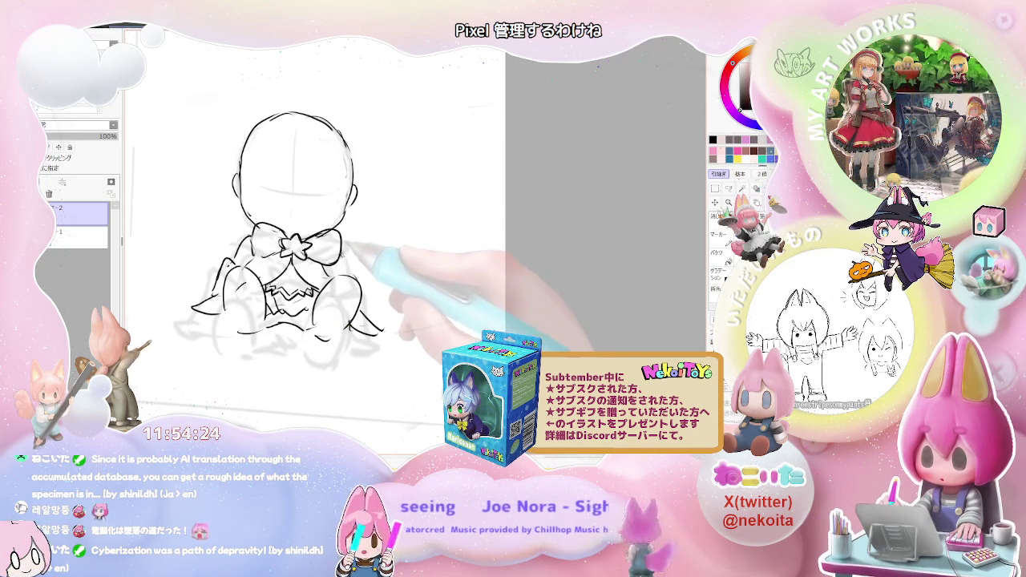